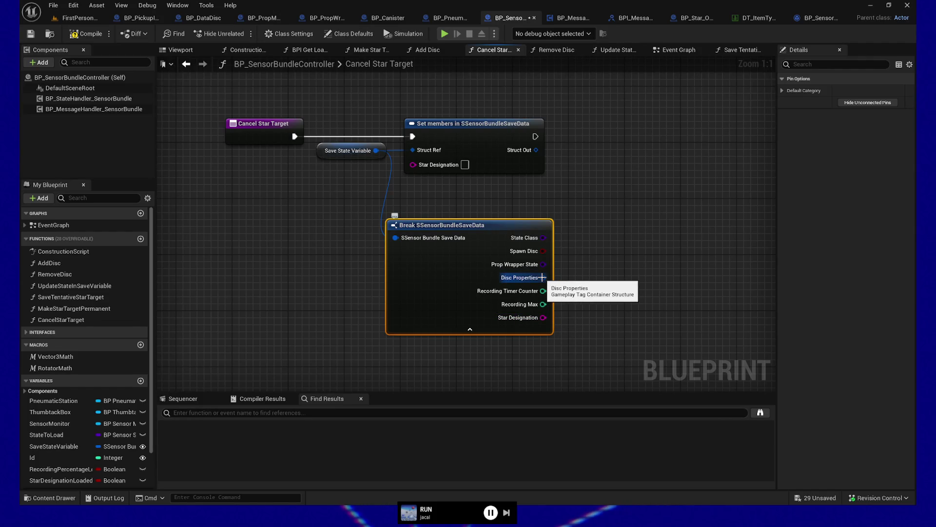
- Undo a trial split of the Disc Properties pin and delete the Break SSensorBundleSaveData node
right_click(544, 278)
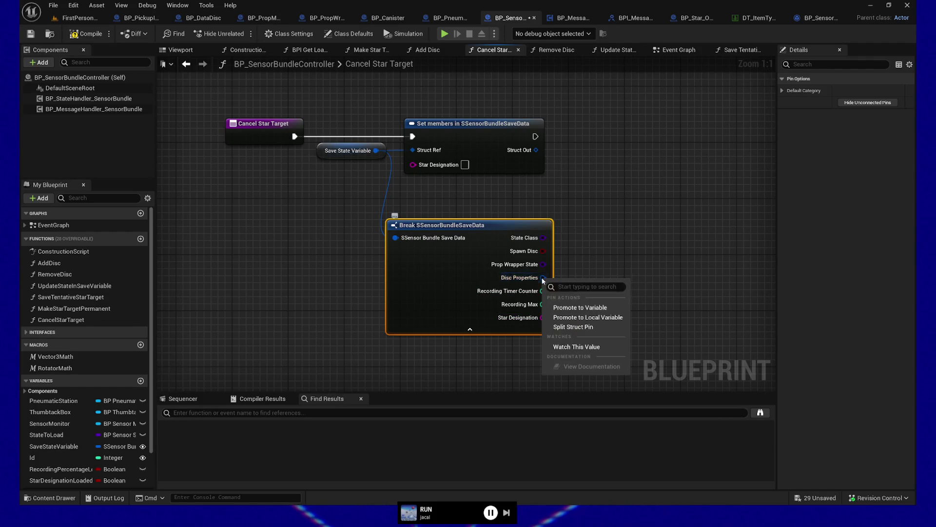
left_click(573, 327)
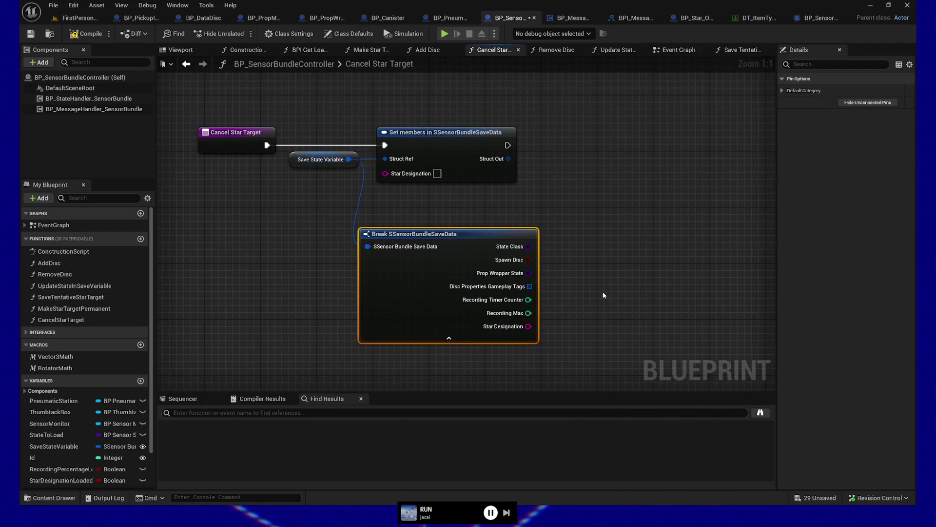
key("ctrl+z")
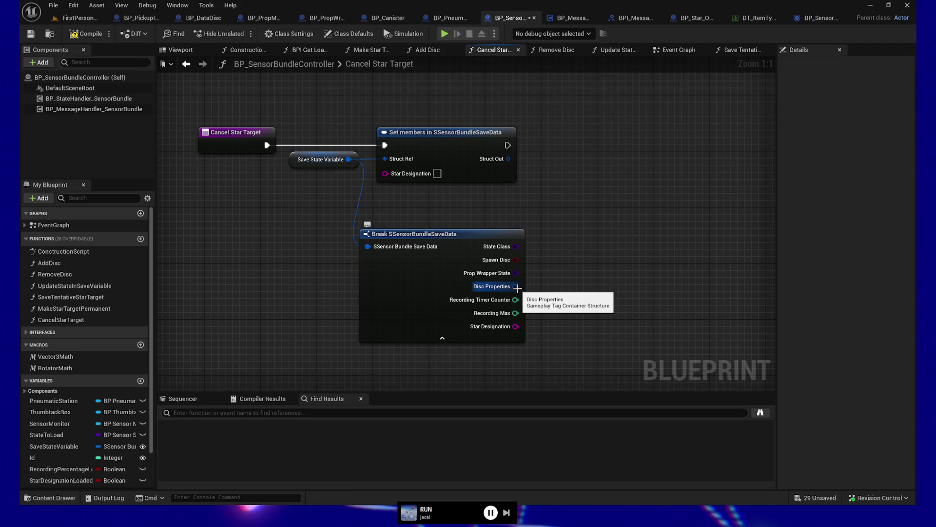
left_click(454, 273)
key("Delete")
- Expose Disc Properties as an input pin on Set members and nudge the nodes right
left_click(477, 156)
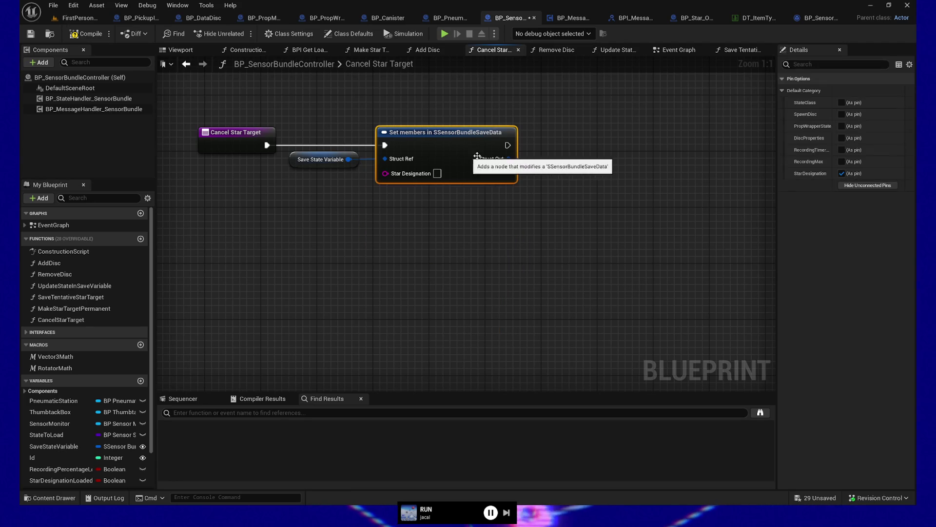
left_click(841, 138)
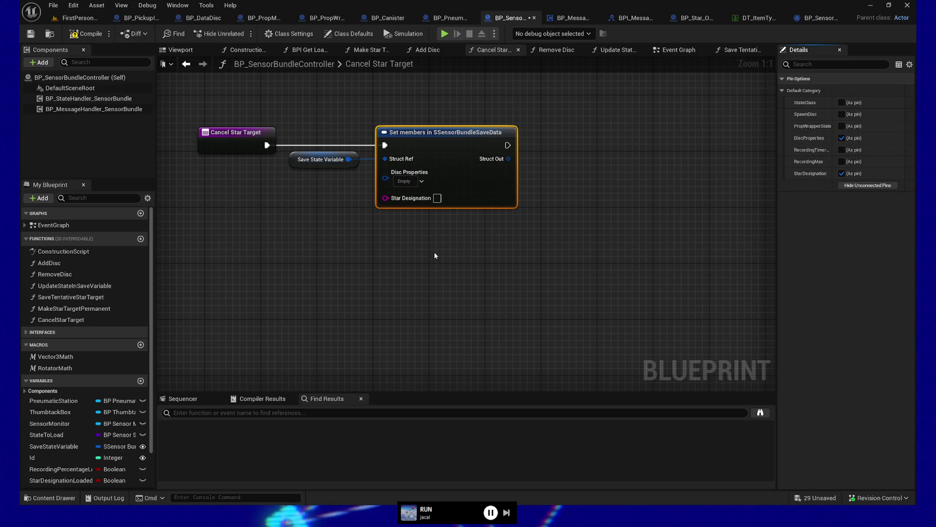
left_click_drag(435, 255, 497, 273)
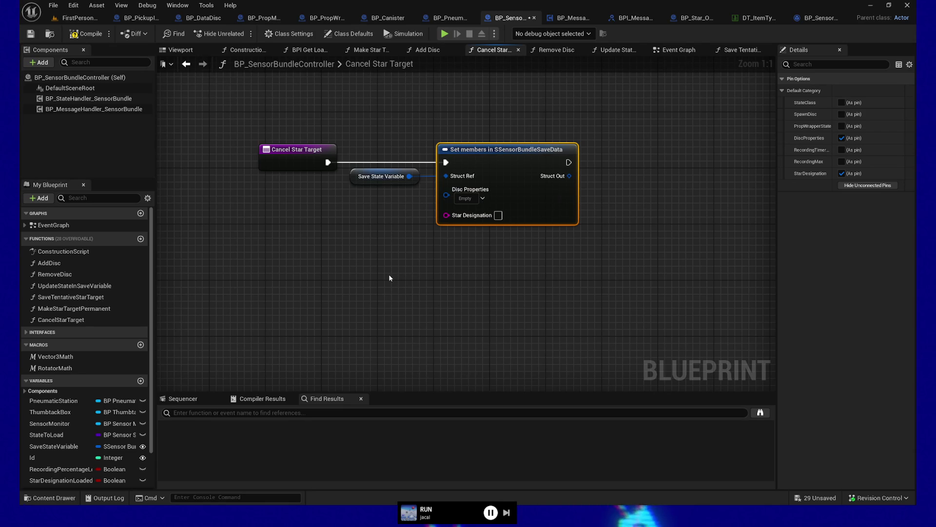
left_click_drag(338, 272, 371, 311)
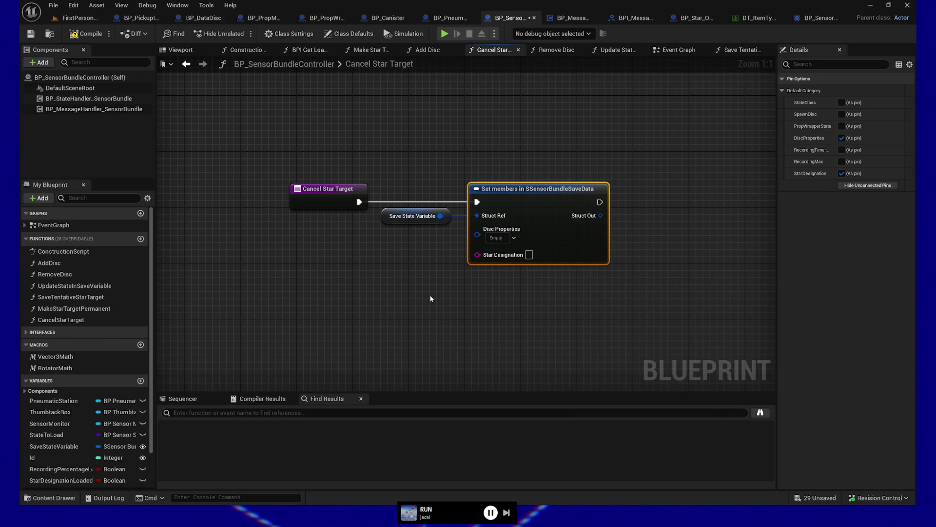
left_click_drag(453, 280, 446, 305)
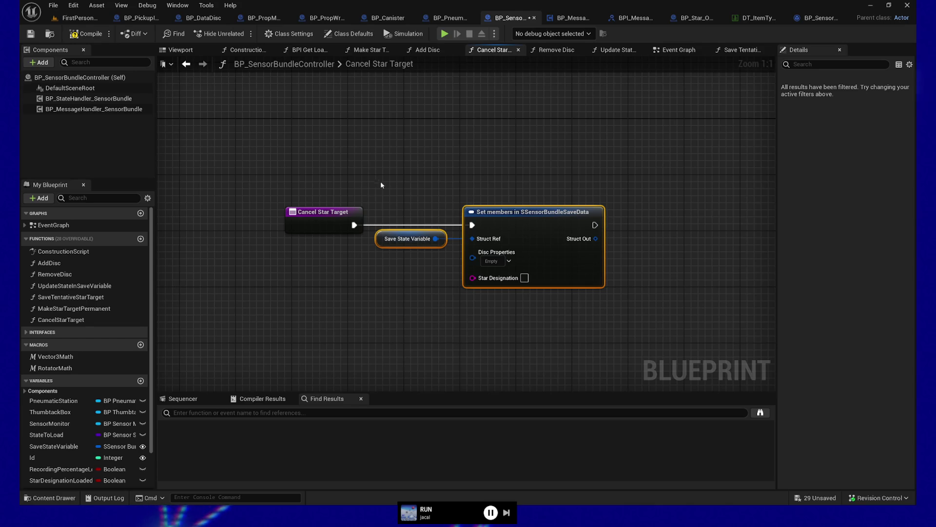
mouse_move(390, 183)
left_mouse_down()
mouse_move(443, 258)
mouse_move(603, 317)
left_mouse_up()
key("Right")
key("Right")
key("Right")
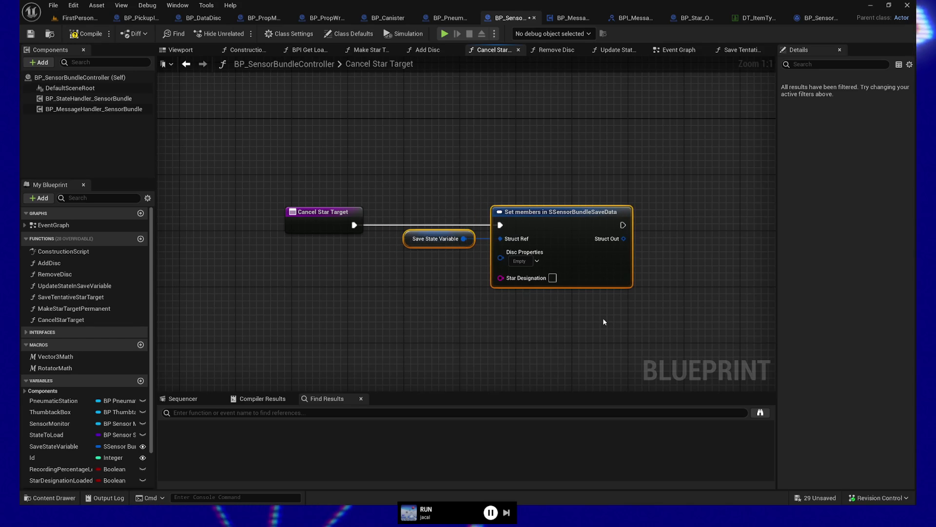
mouse_move(495, 294)
left_mouse_down()
mouse_move(494, 317)
mouse_move(491, 296)
left_mouse_up()
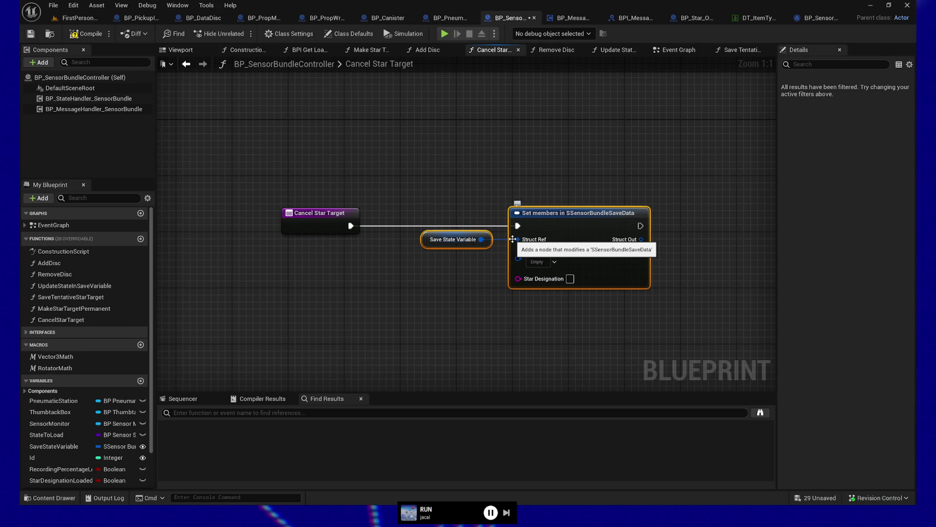
- Review the Save State Variable defaults in a resized Details panel, then compile BP_SensorBundleController
left_click(476, 243)
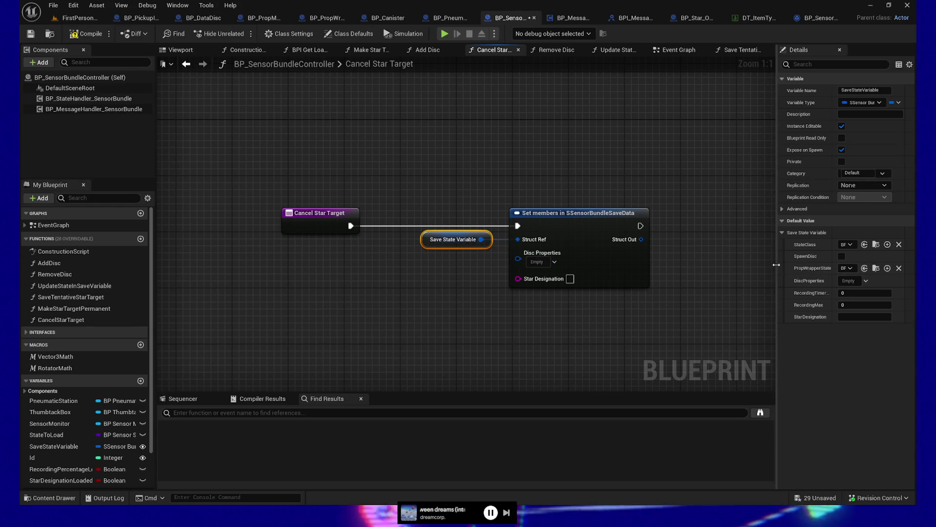
left_click_drag(777, 264, 711, 265)
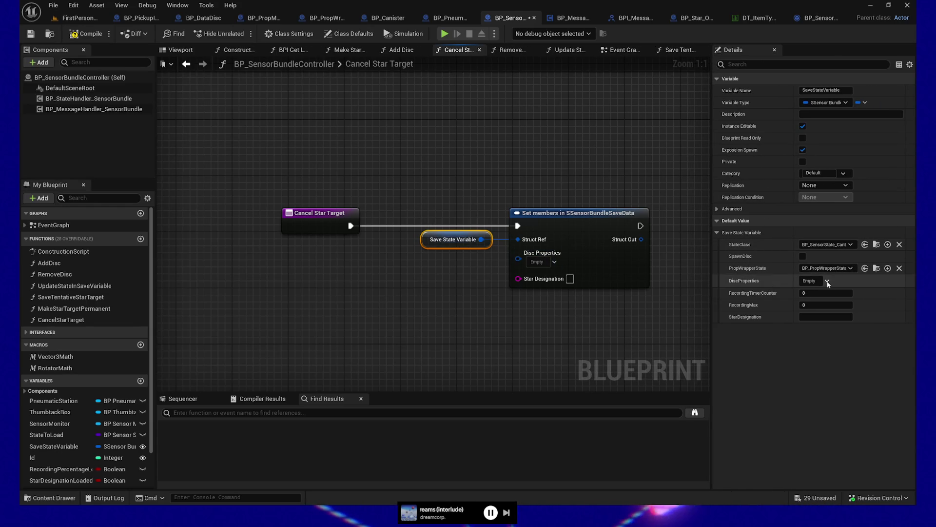
left_click_drag(712, 259, 741, 259)
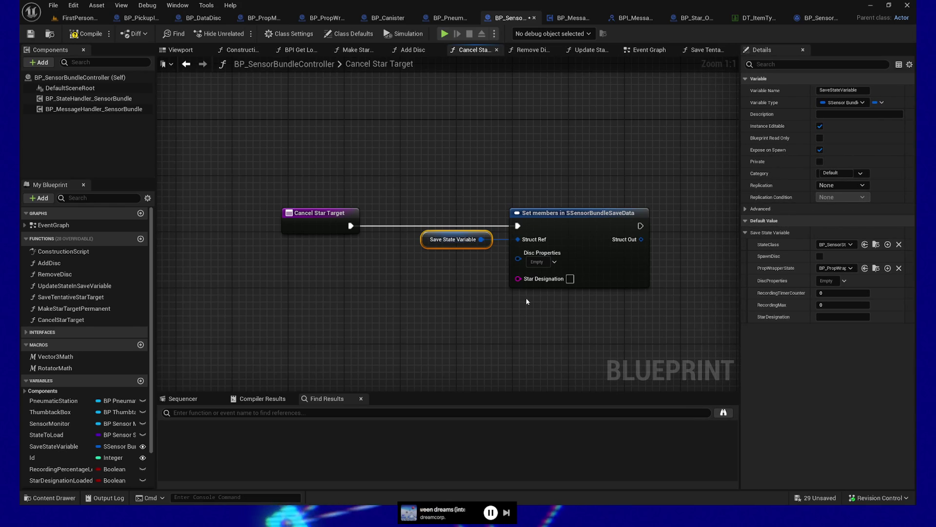
left_click_drag(526, 300, 478, 302)
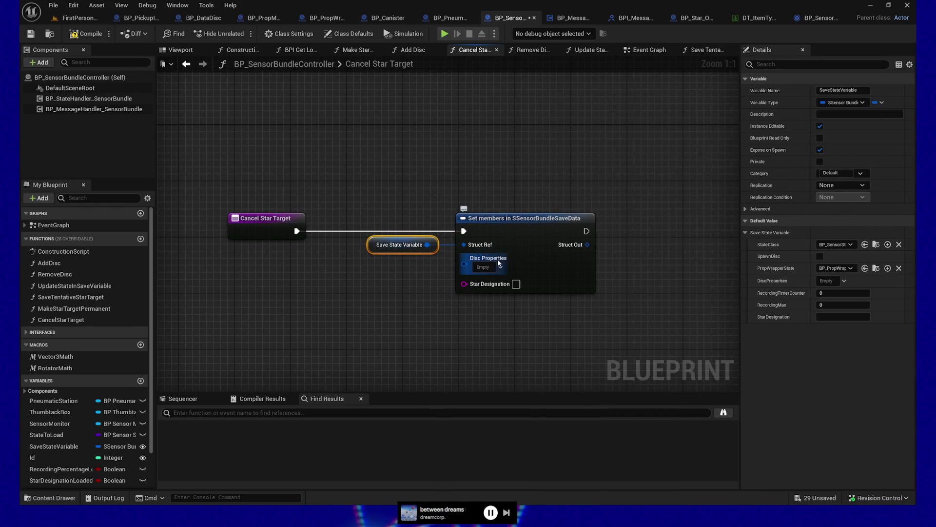
left_click(86, 34)
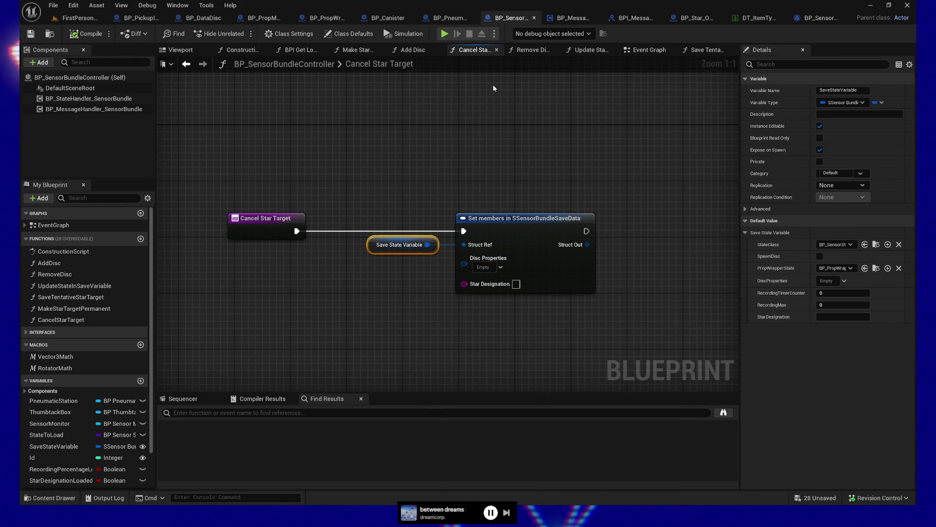
- Start a play session and test inserting and retrieving the No Data card at the pneumatic station
left_click(445, 33)
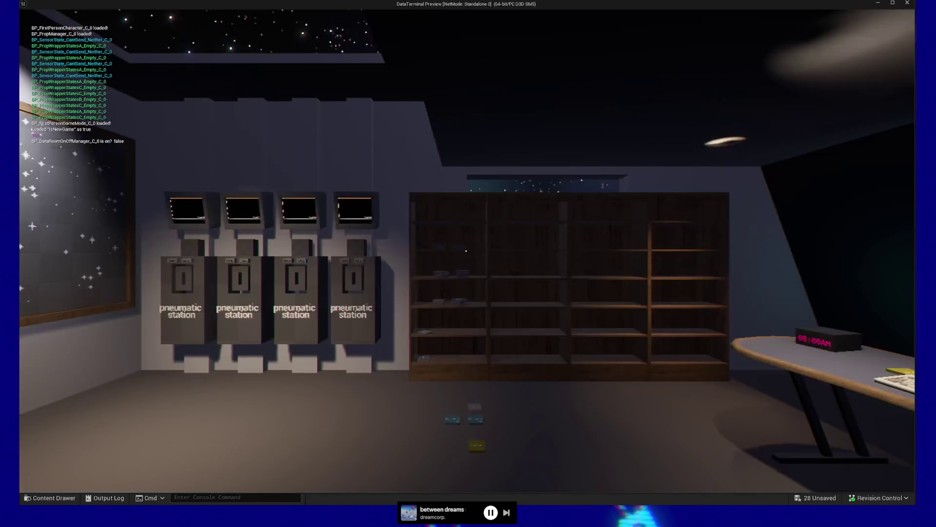
key("w")
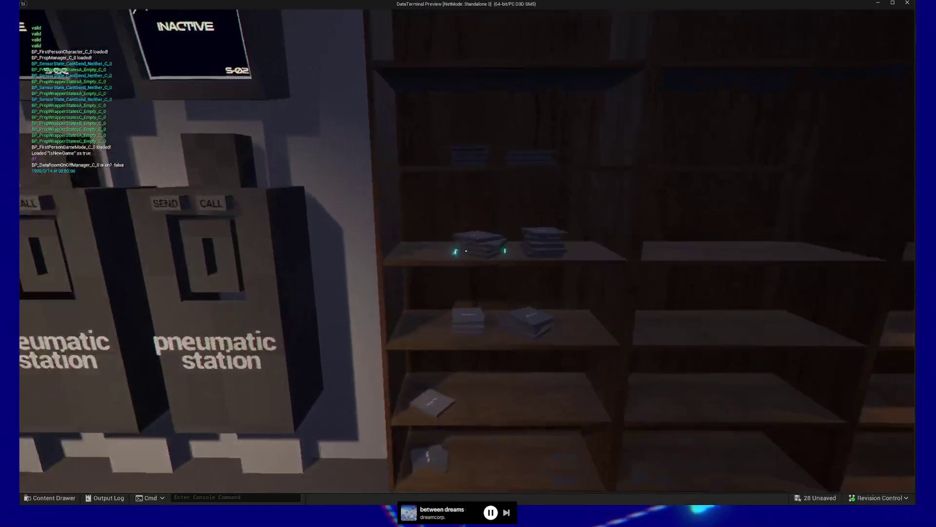
key("e")
key("w")
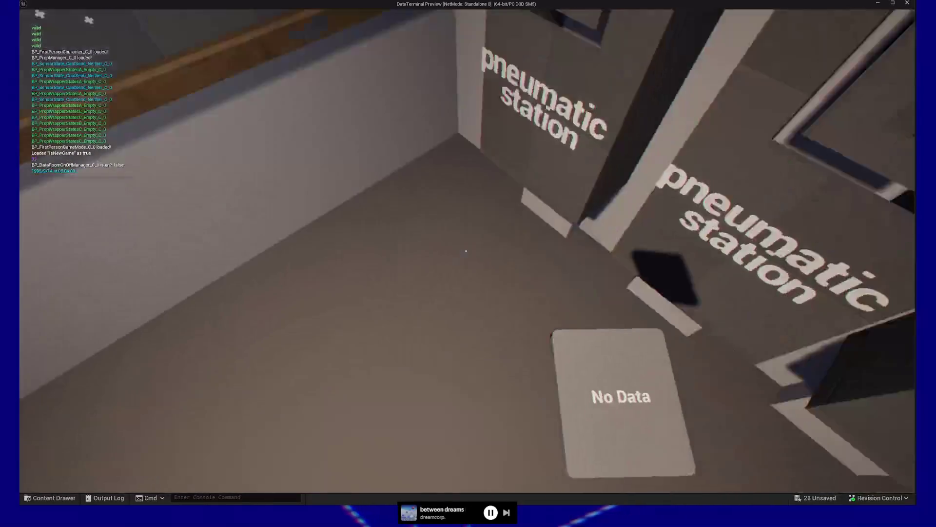
key("e")
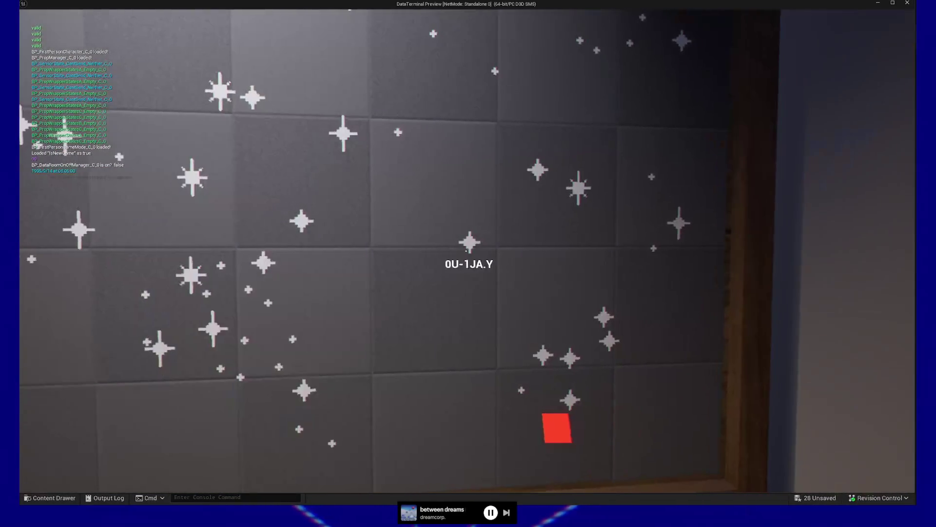
left_click(466, 251)
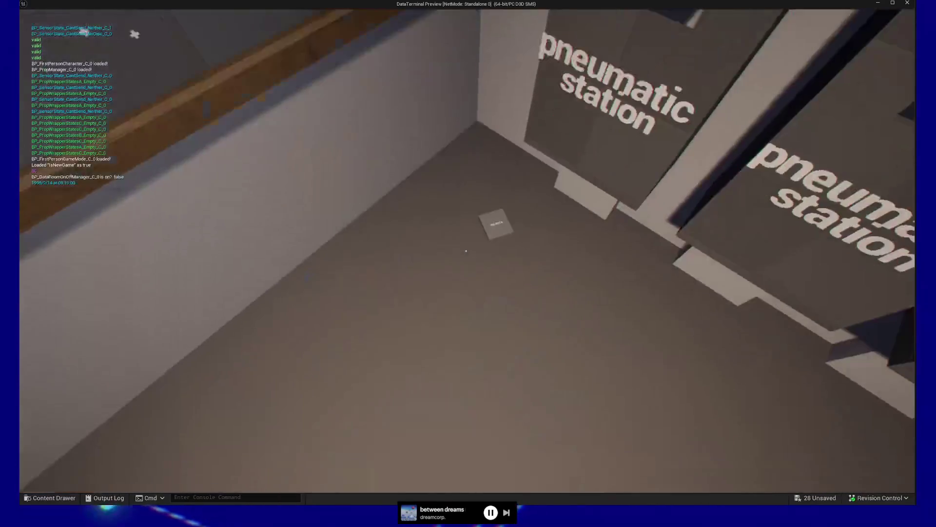
left_click(466, 250)
left_click(466, 250)
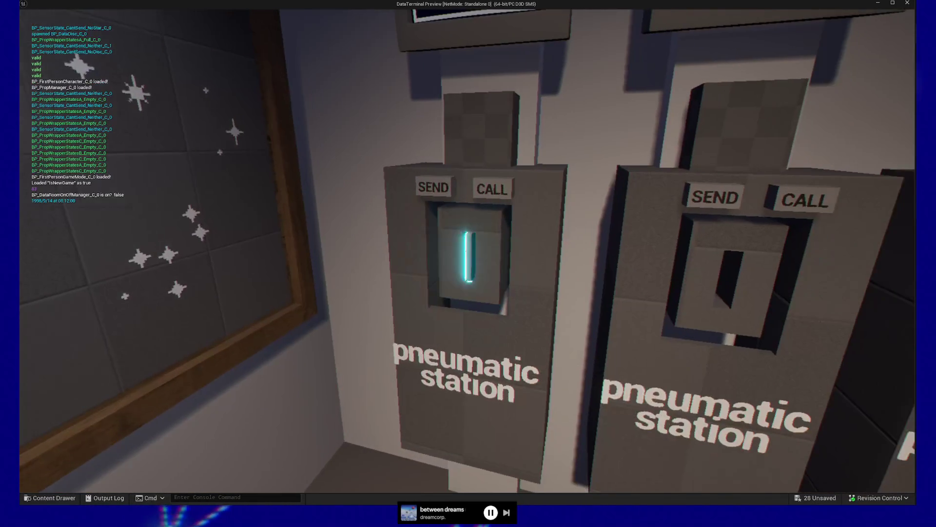
left_click(466, 250)
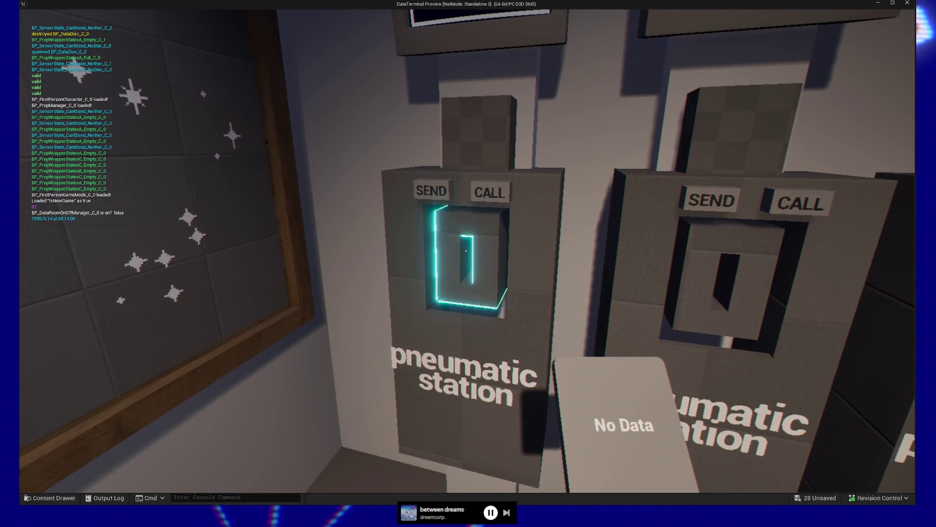
left_click(466, 250)
left_click(466, 251)
left_click(465, 250)
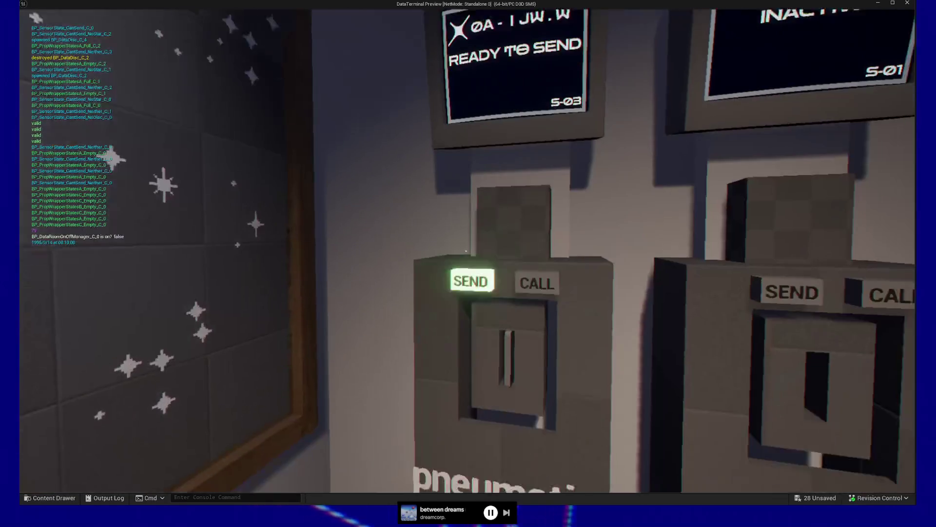
left_click(466, 251)
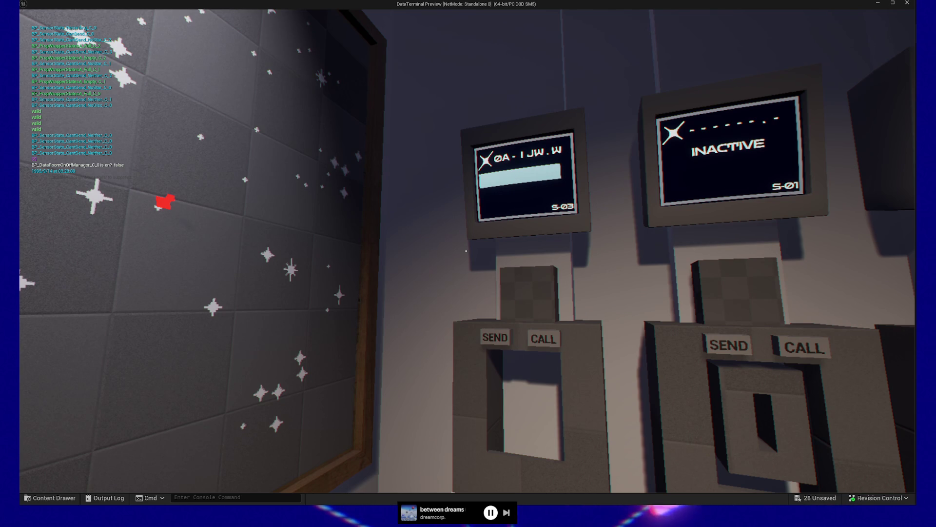
- Call a Raw Data disc to the S-03 station, take it, and send it again
key("w")
left_click(466, 251)
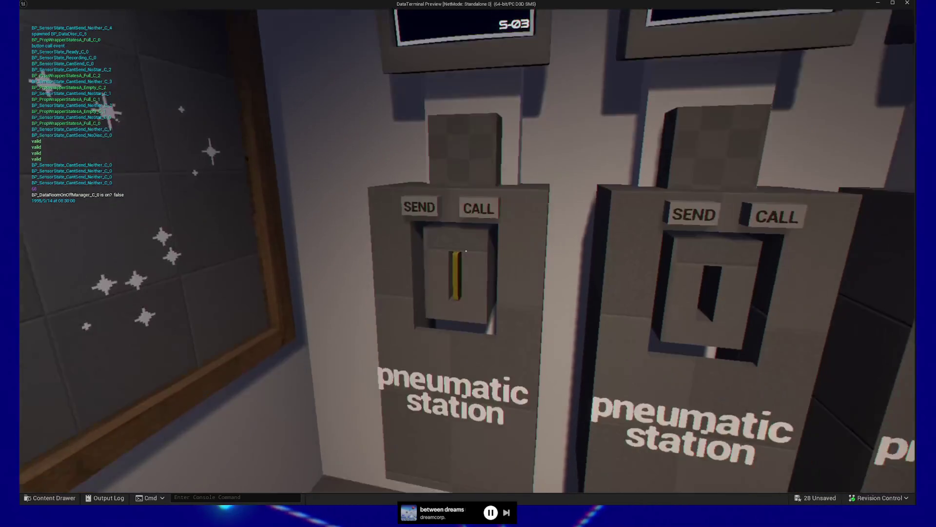
left_click(466, 251)
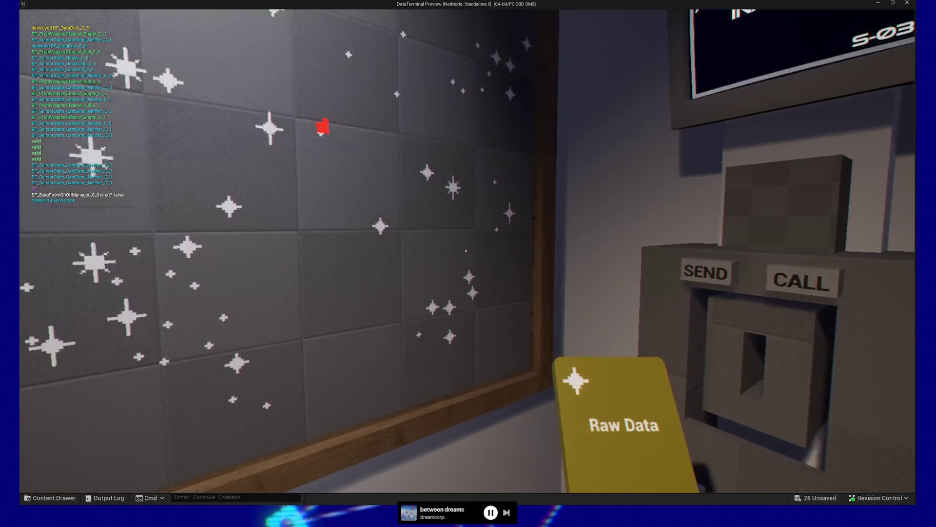
key("w")
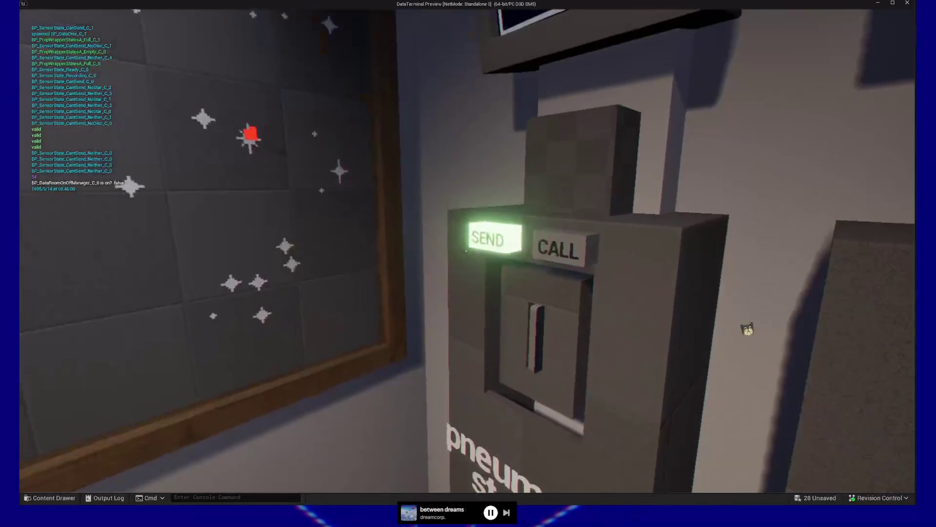
left_click(466, 251)
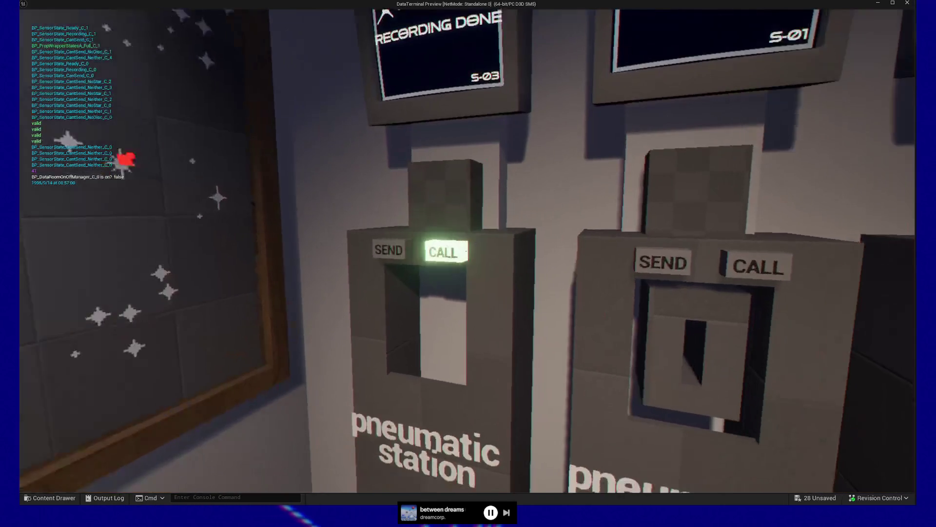
- Call another disc, drop it on the floor, and quit the preview
left_click(466, 251)
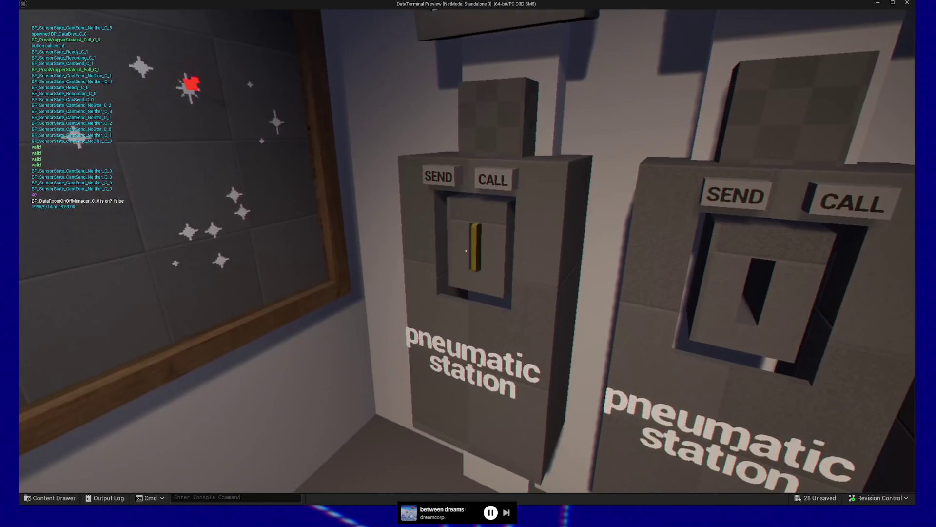
left_click(466, 251)
left_click(466, 251)
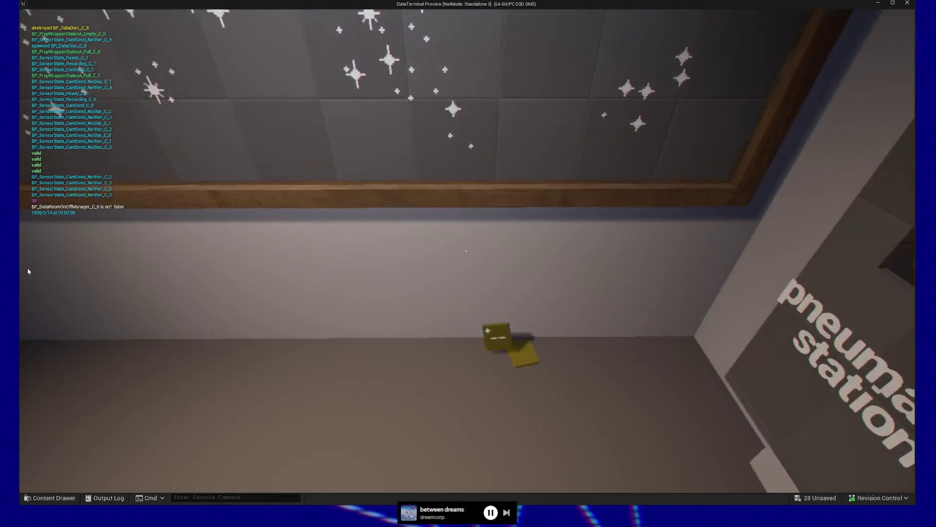
key("Escape")
left_click(467, 393)
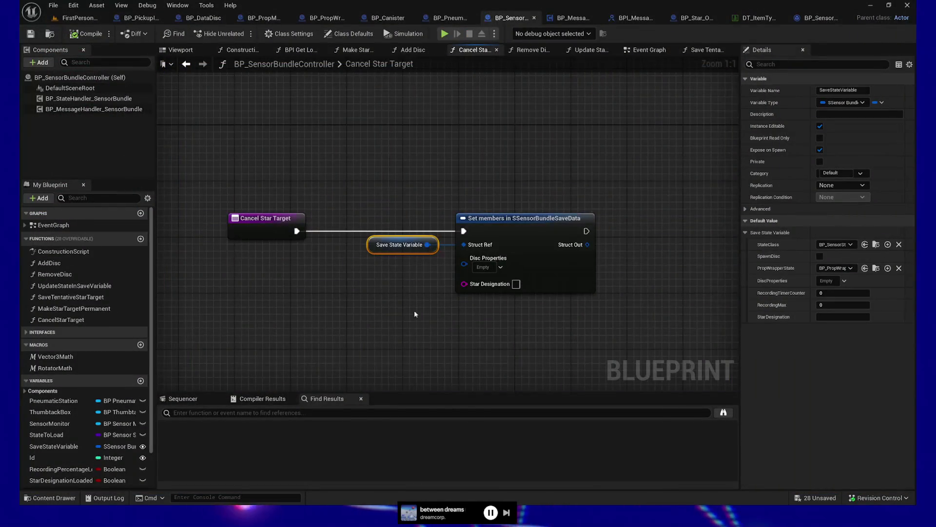
- Reframe the Cancel Star Target nodes, then switch to BP_SensorState_Ready's Change to Cant Send graph
left_click_drag(369, 230, 622, 359)
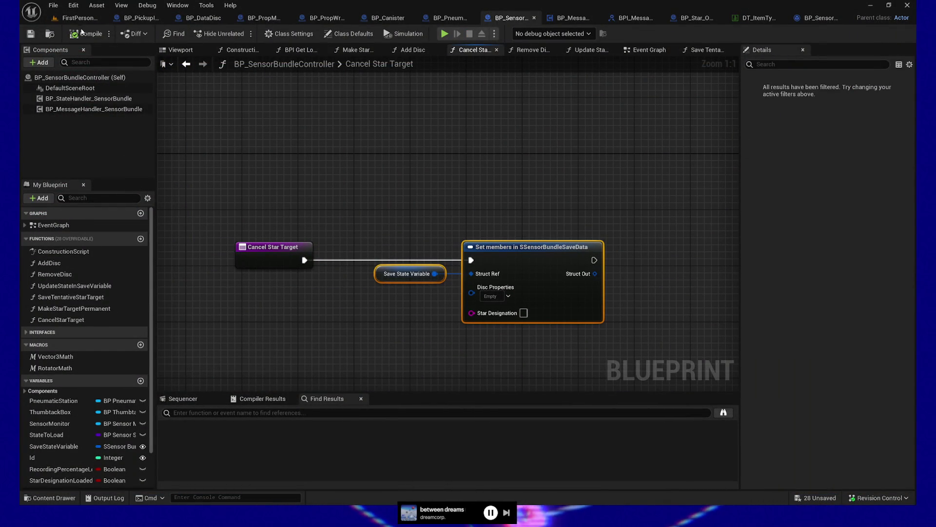
left_click_drag(542, 112, 519, 148)
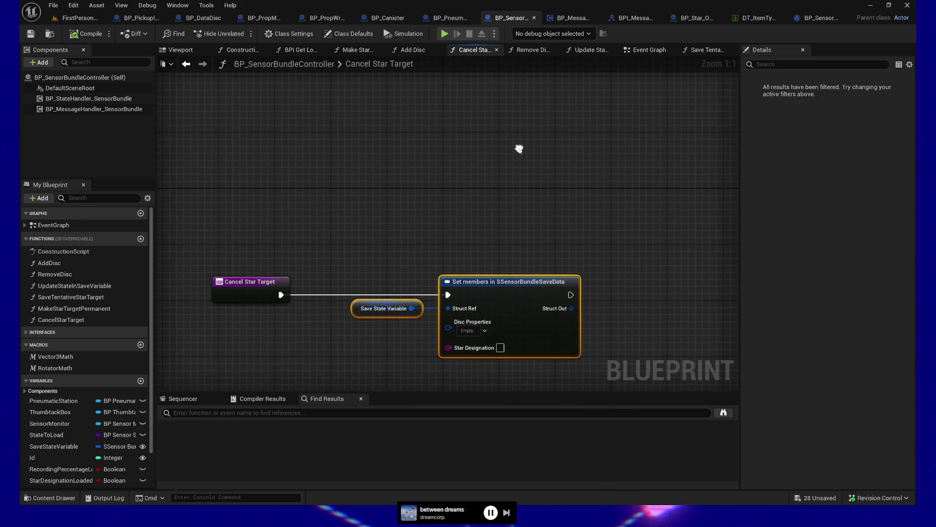
left_click_drag(457, 169, 475, 100)
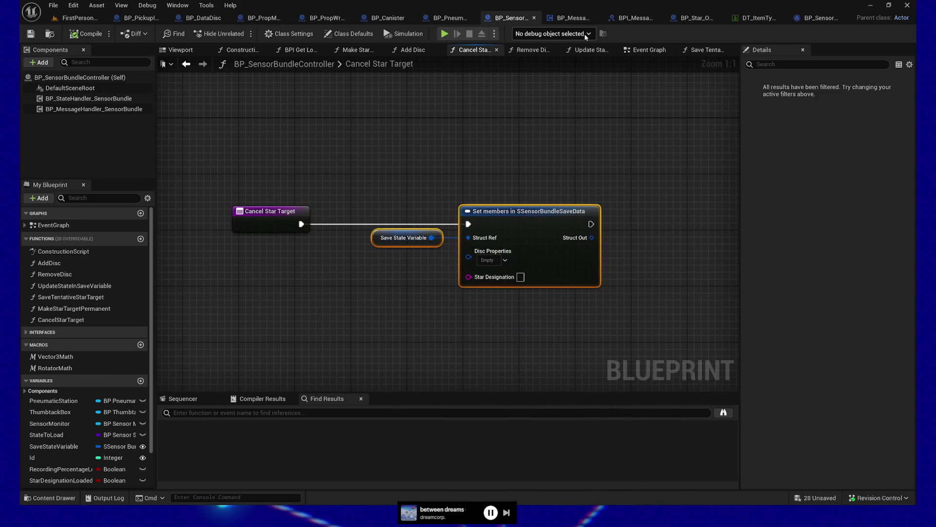
left_click(811, 17)
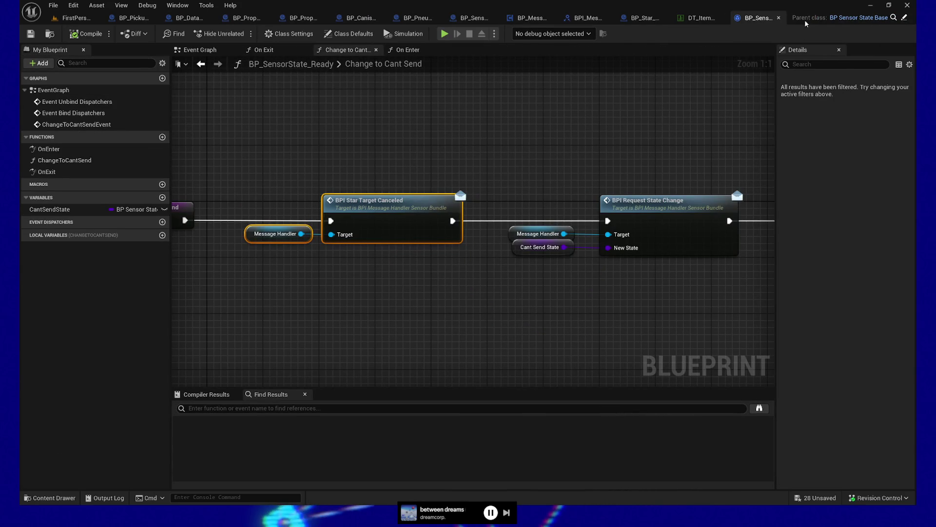
- Close BP_SensorState_Ready and bring up actions for BP_MessageHandler_SensorBundle's Tentative Star Target Set event
left_click(779, 18)
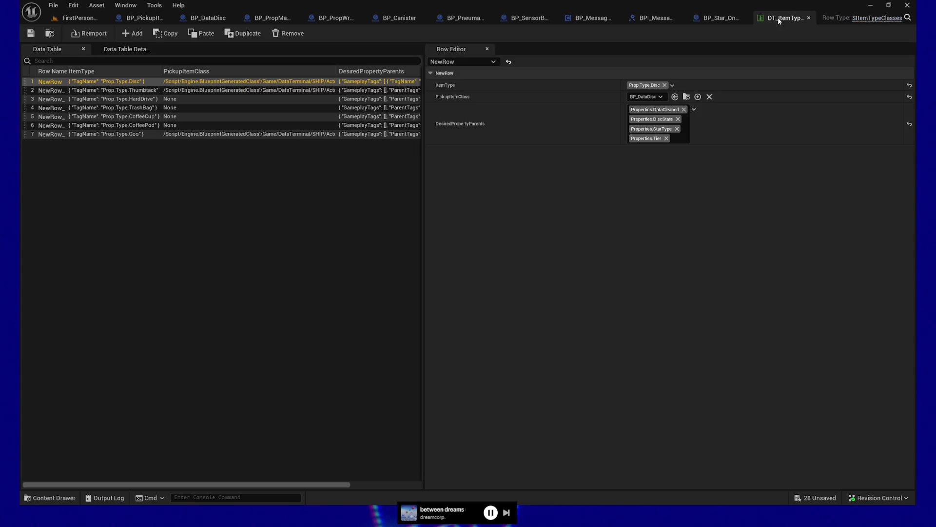
left_click(654, 18)
left_click(585, 18)
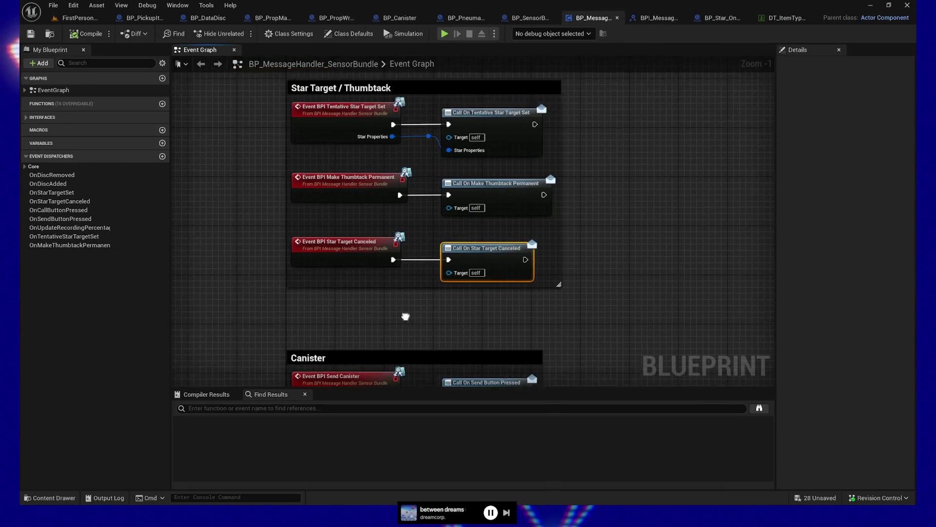
left_click(384, 149)
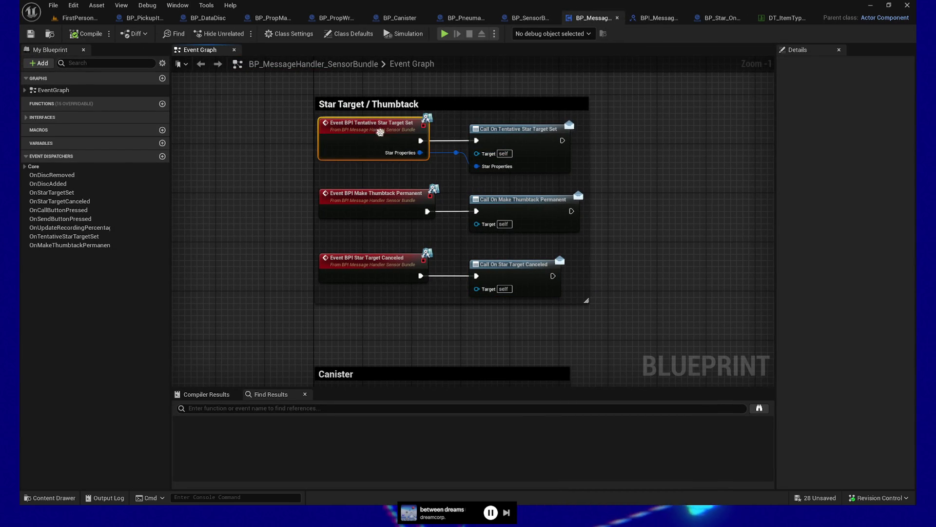
right_click(382, 136)
- Find BPI_TentativeStarTargetSet references by name, inspect the BP_Star_OnMap call, then return to the handler event
mouse_move(438, 240)
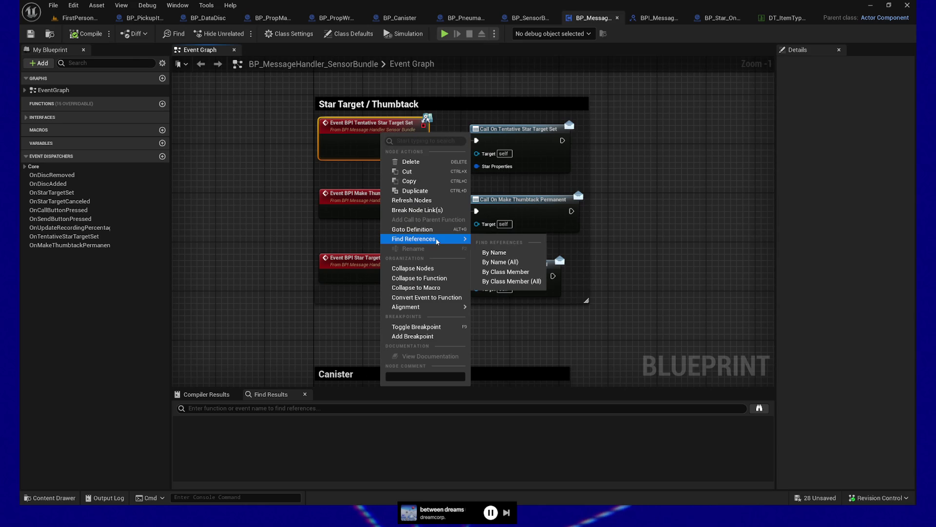
left_click(523, 262)
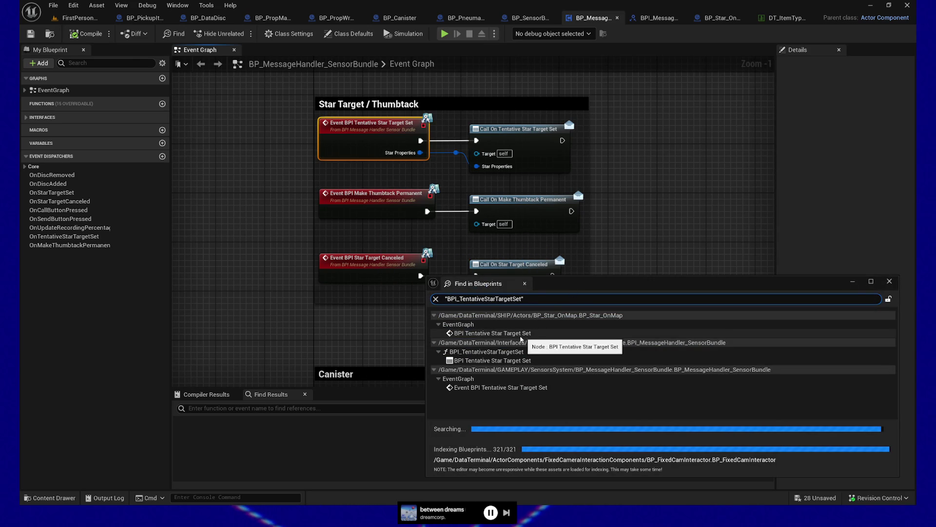
double_click(488, 333)
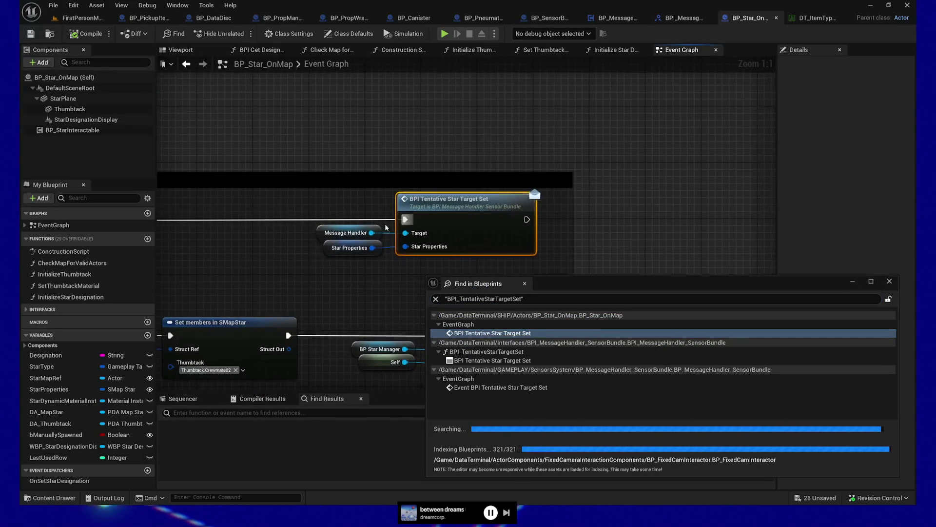
mouse_move(343, 277)
left_mouse_down()
mouse_move(467, 237)
mouse_move(661, 212)
mouse_move(479, 226)
left_mouse_up()
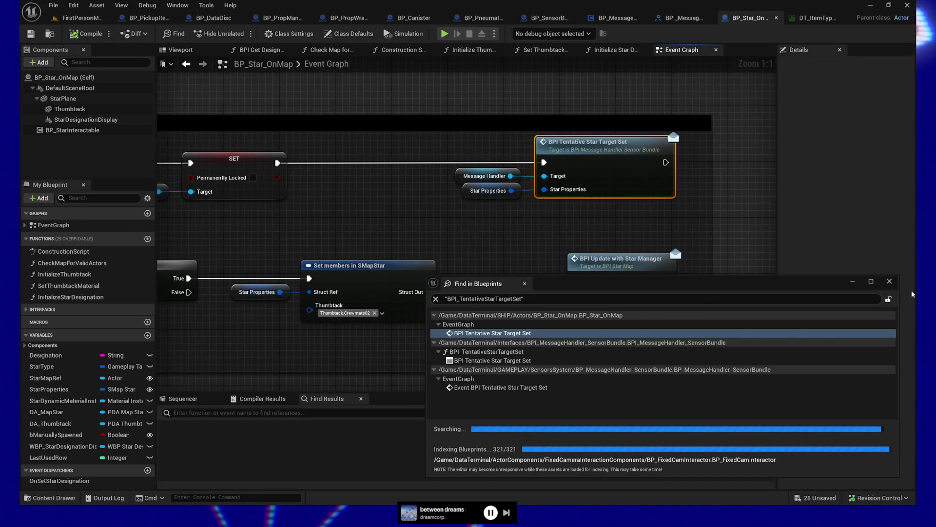
double_click(479, 387)
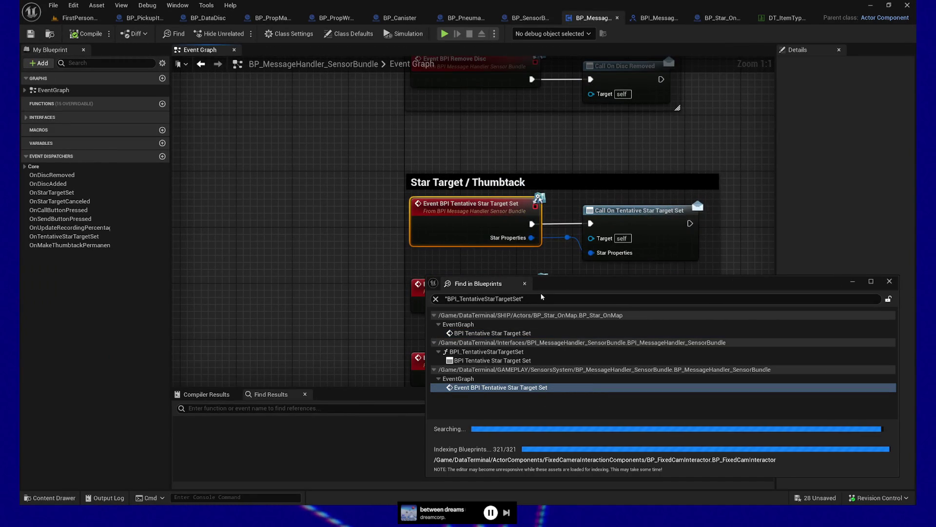
- Search Find in Blueprints for 'bind event to on Tentative Star Target Set'
left_click(531, 297)
left_click(459, 299)
type("bind event to on")
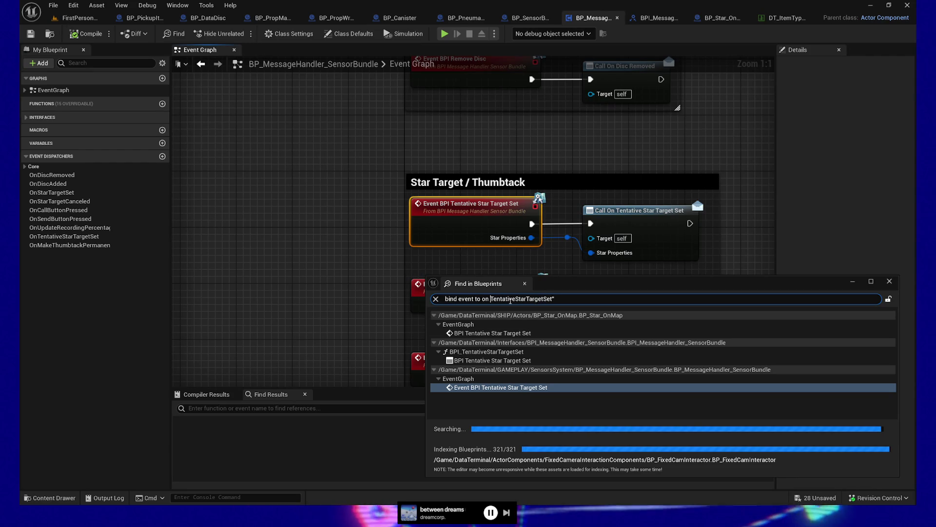
left_click(520, 298)
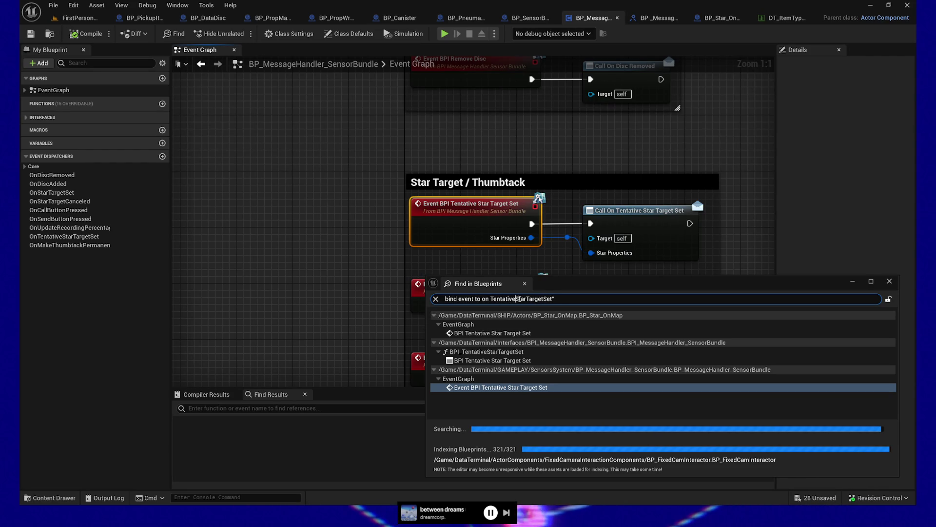
key("Right")
key("Right")
key("Right")
key("Right")
key("Right")
key("Right")
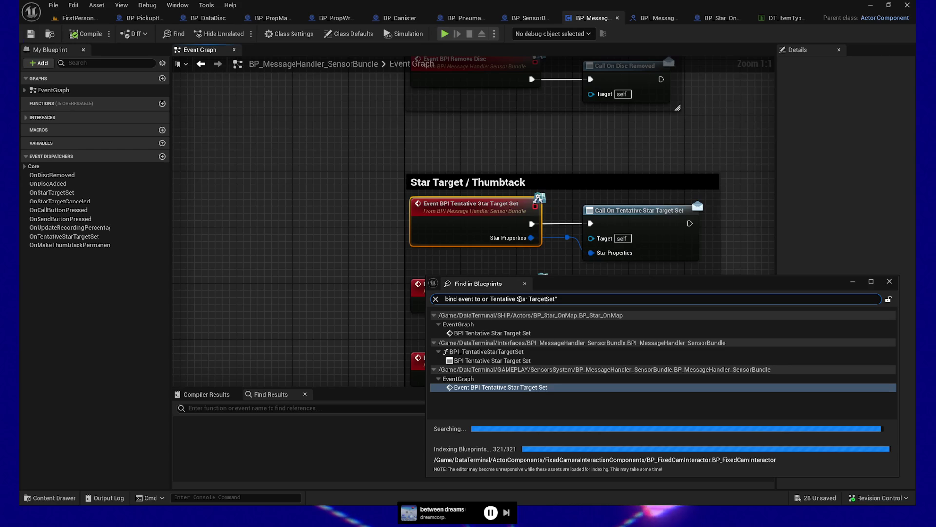
key("Return")
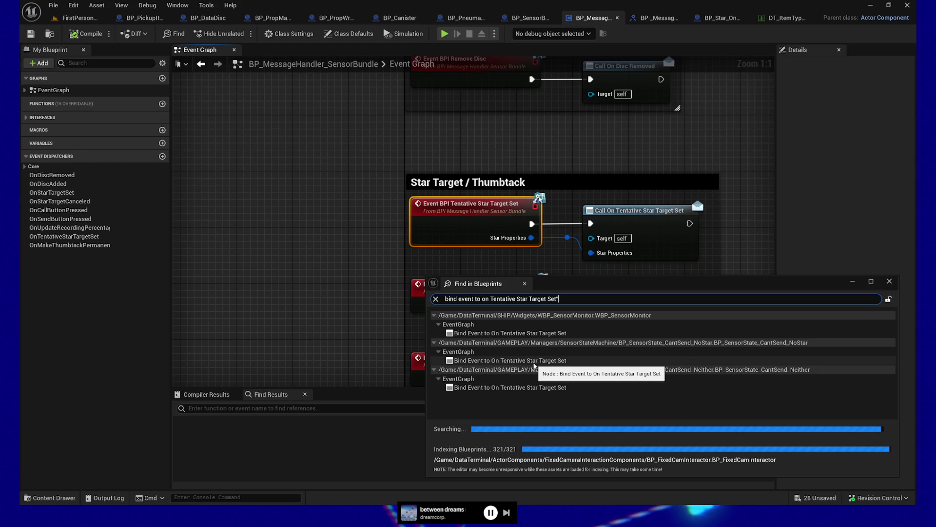
- Inspect Set Star Target in BP_SensorState_CantSend_NoStar, then open the WBP_SensorMonitor binding result
double_click(534, 362)
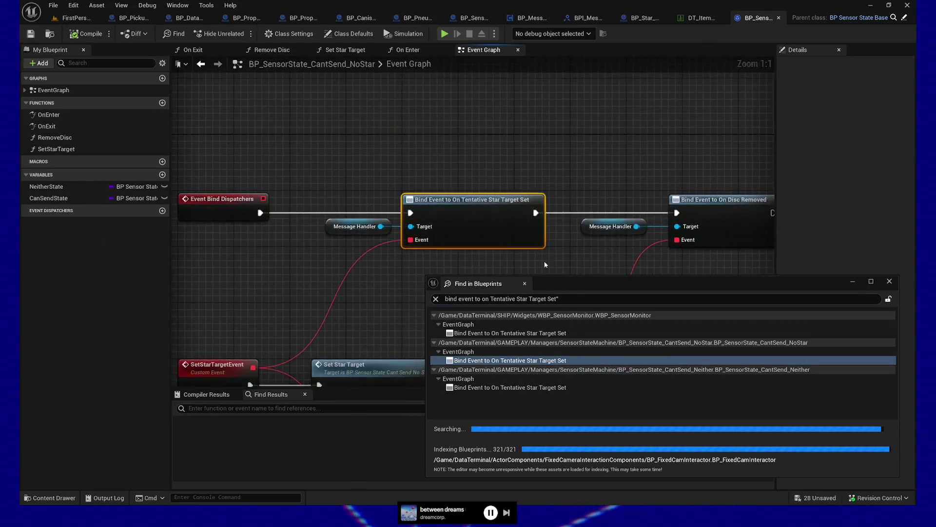
mouse_move(372, 297)
left_mouse_down()
mouse_move(371, 147)
mouse_move(363, 151)
mouse_move(389, 213)
left_mouse_up()
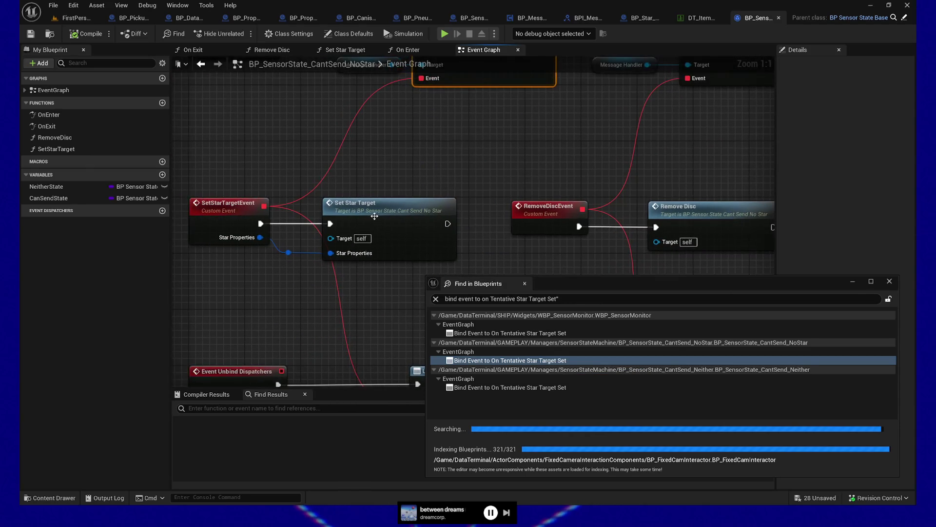
double_click(389, 213)
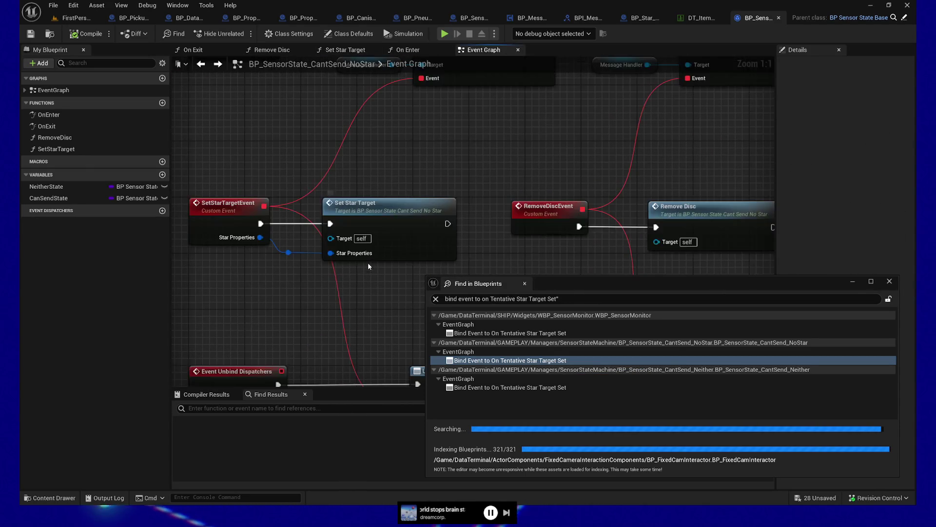
key("alt+Left")
left_click_drag(353, 293, 383, 291)
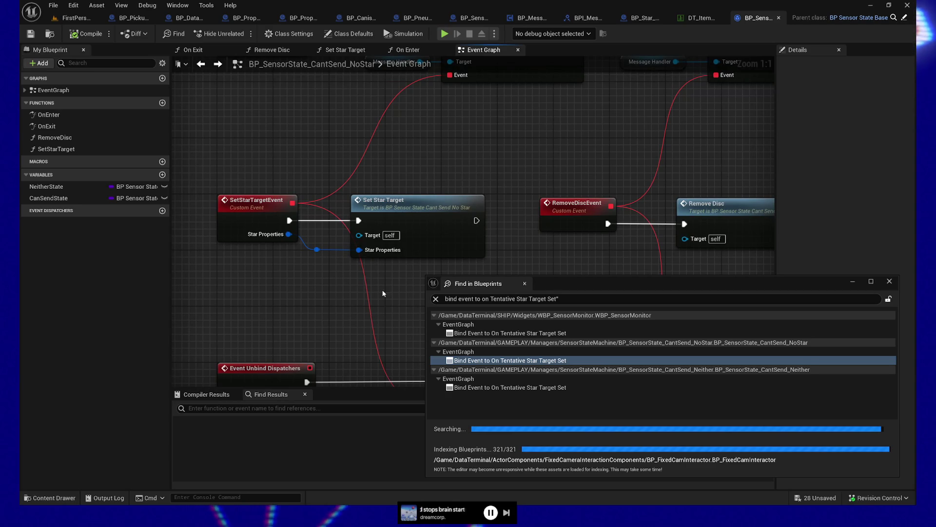
double_click(508, 333)
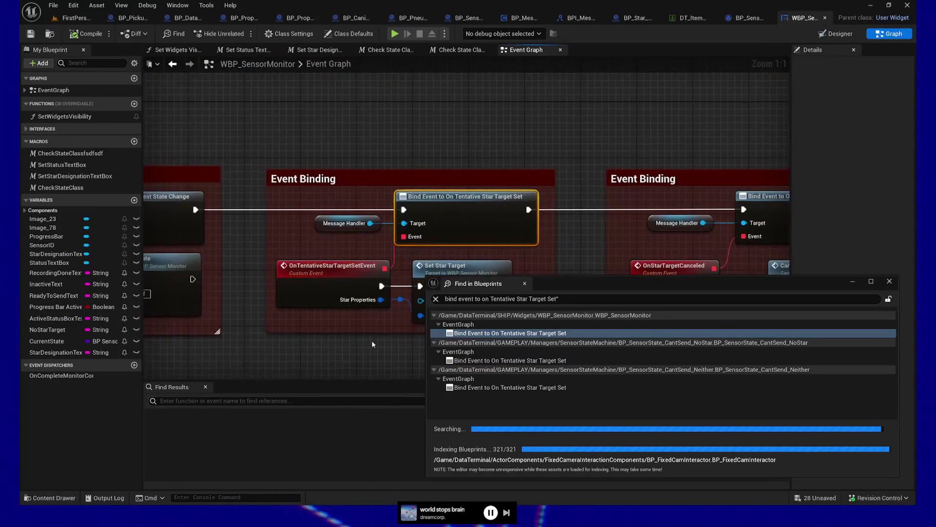
- Jump to the SetStarTarget custom event and follow its branch logic down to the TODO comment
left_click_drag(405, 245, 366, 248)
double_click(441, 218)
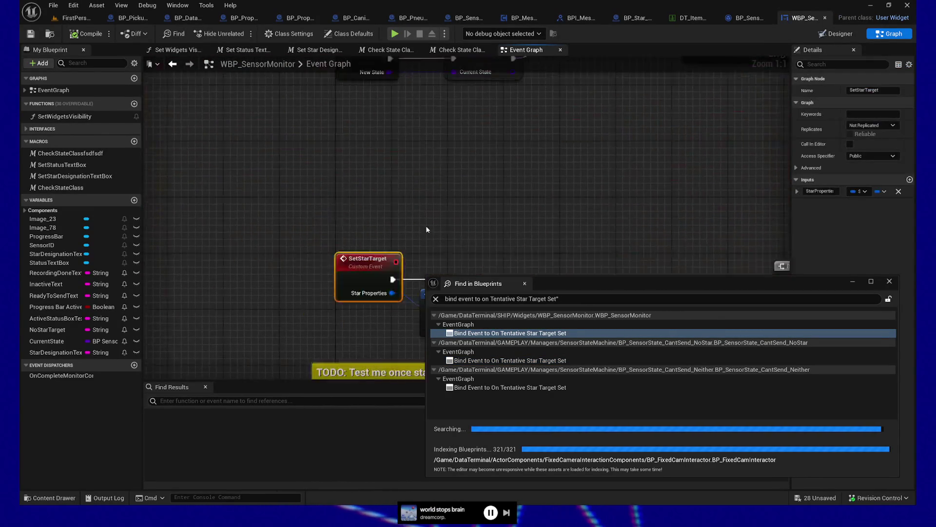
left_click_drag(437, 111, 197, 122)
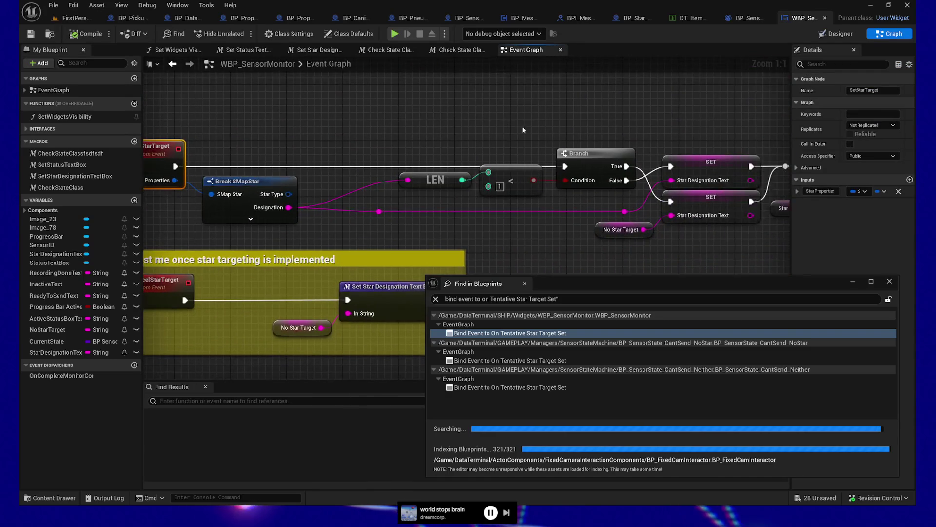
left_click_drag(489, 107, 367, 117)
mouse_move(434, 129)
left_mouse_down()
mouse_move(205, 127)
mouse_move(471, 133)
left_mouse_up()
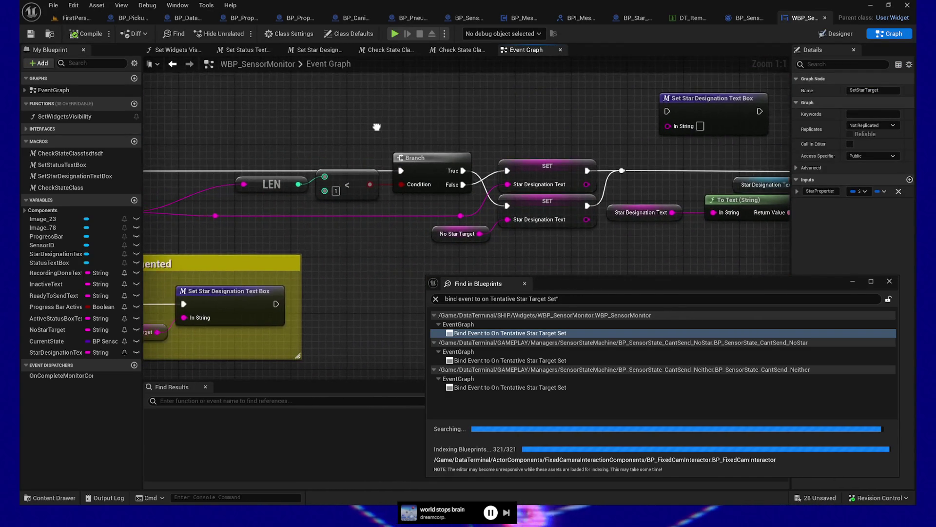
left_click_drag(346, 125, 633, 112)
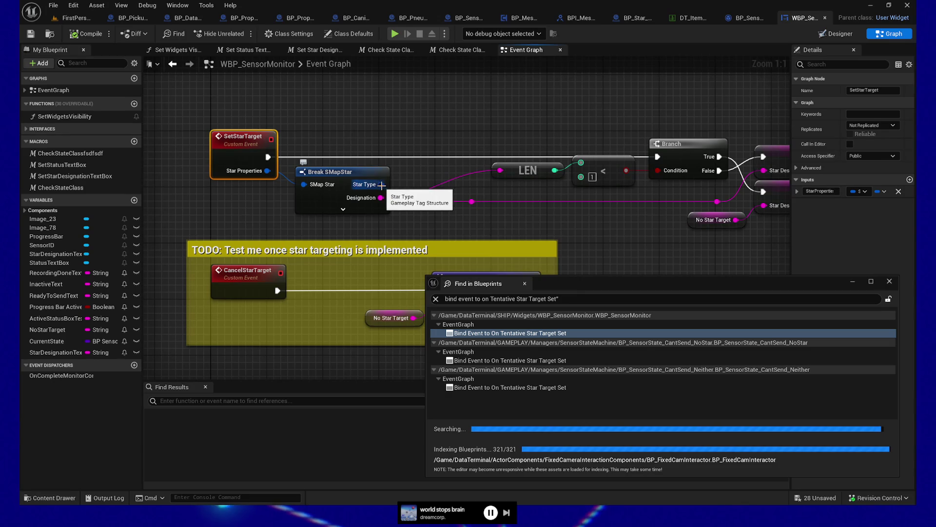
mouse_move(534, 227)
left_mouse_down()
mouse_move(494, 214)
mouse_move(502, 179)
left_mouse_up()
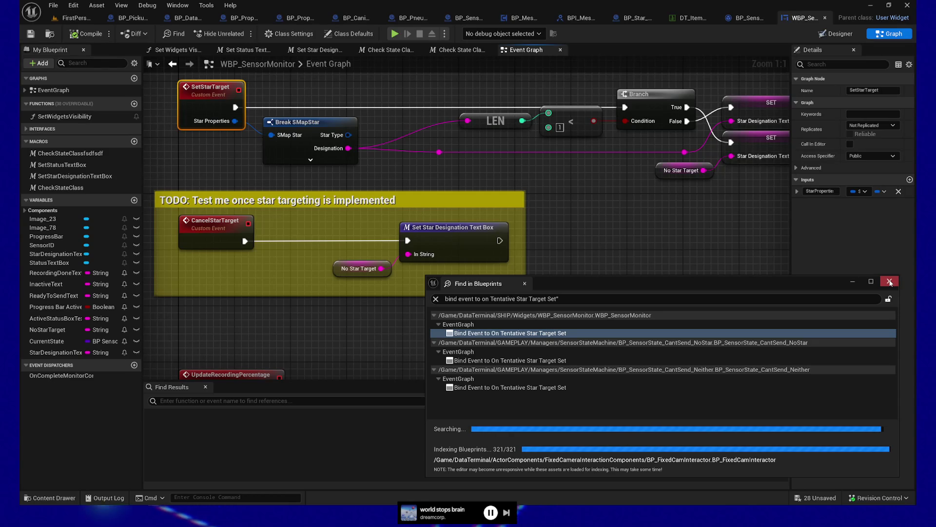
- Switch to BP_PneumaticStation's Event Graph and select the Disc Properties and Add Gameplay Tag nodes
left_click(433, 17)
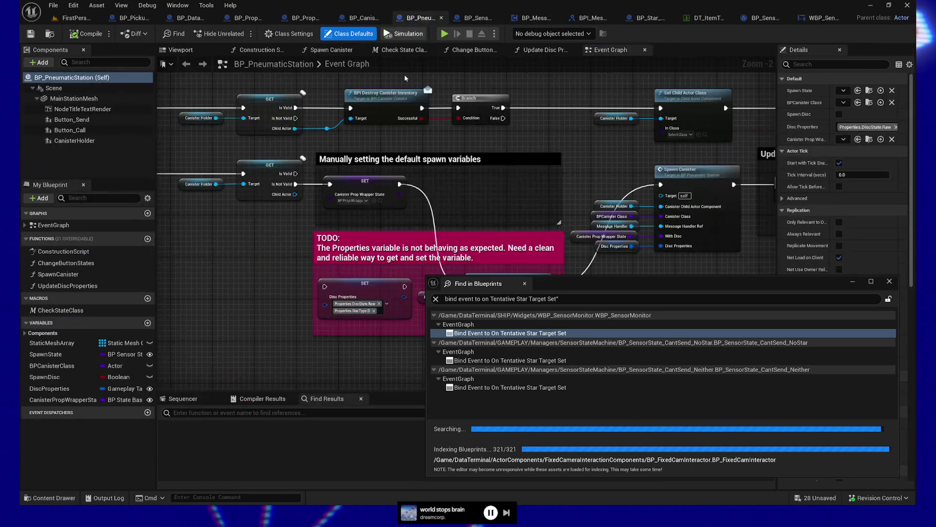
mouse_move(269, 255)
left_mouse_down()
mouse_move(221, 255)
mouse_move(198, 217)
left_mouse_up()
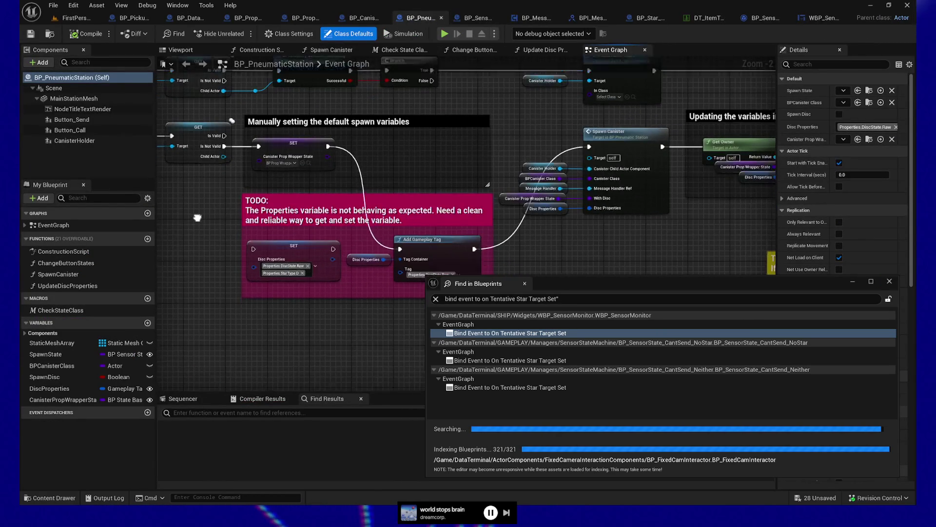
scroll(564, 217, "up", 1)
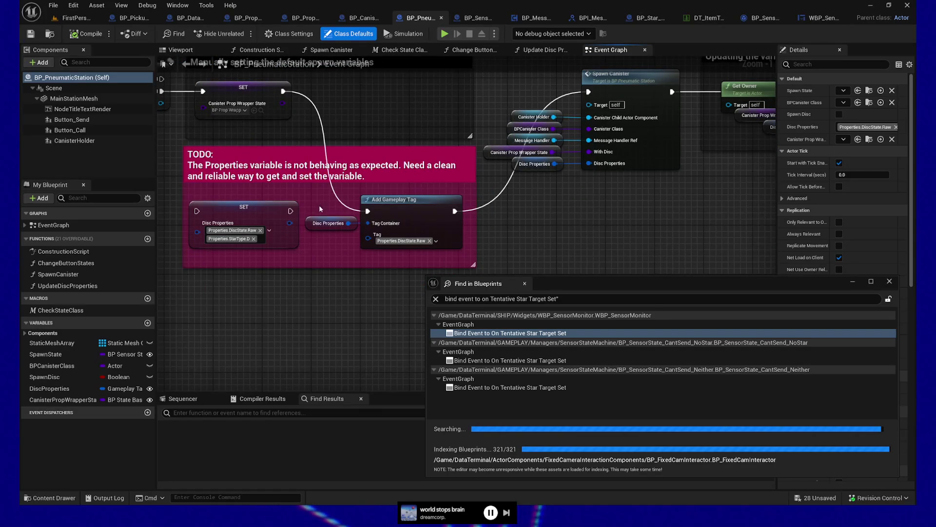
mouse_move(319, 205)
left_mouse_down()
mouse_move(414, 253)
mouse_move(393, 254)
left_mouse_up()
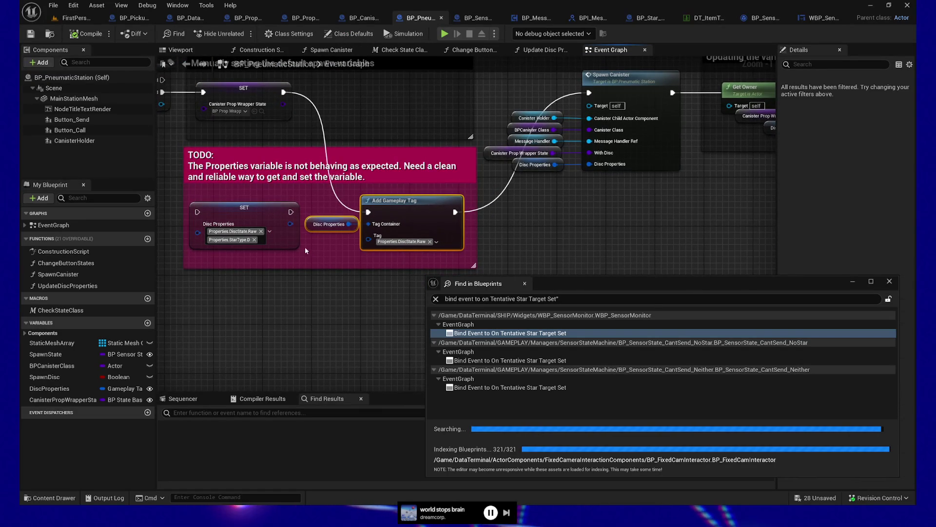
left_click_drag(305, 247, 371, 251)
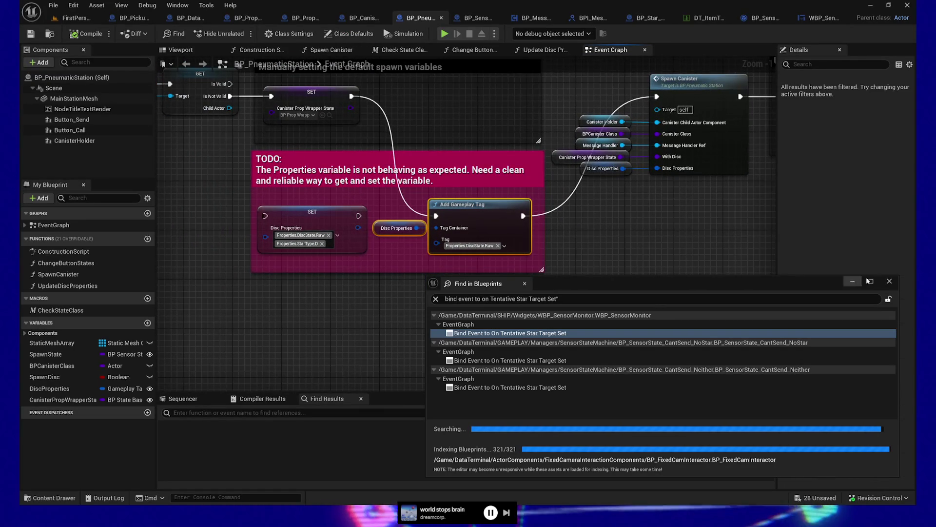
- Close the Find in Blueprints results and shift the Disc Properties getter slightly left within the TODO comment
left_click(853, 281)
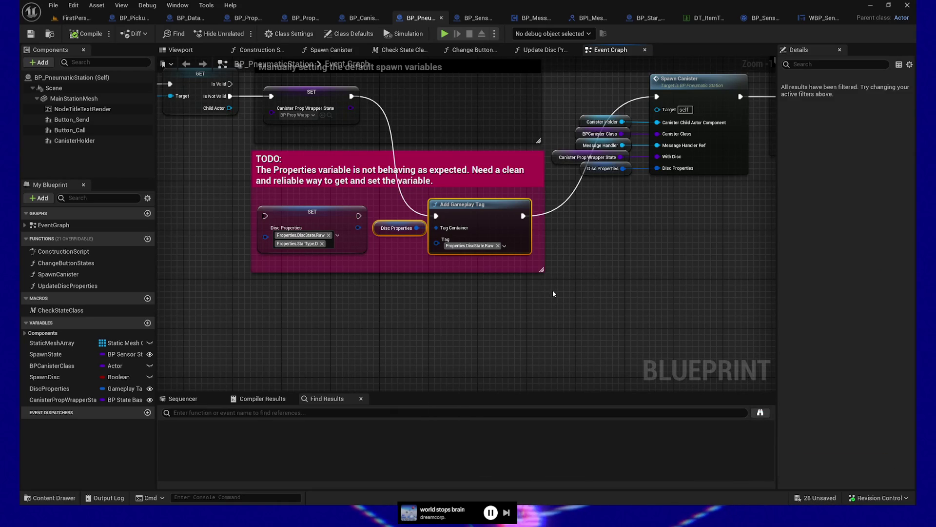
scroll(412, 315, "up", 1)
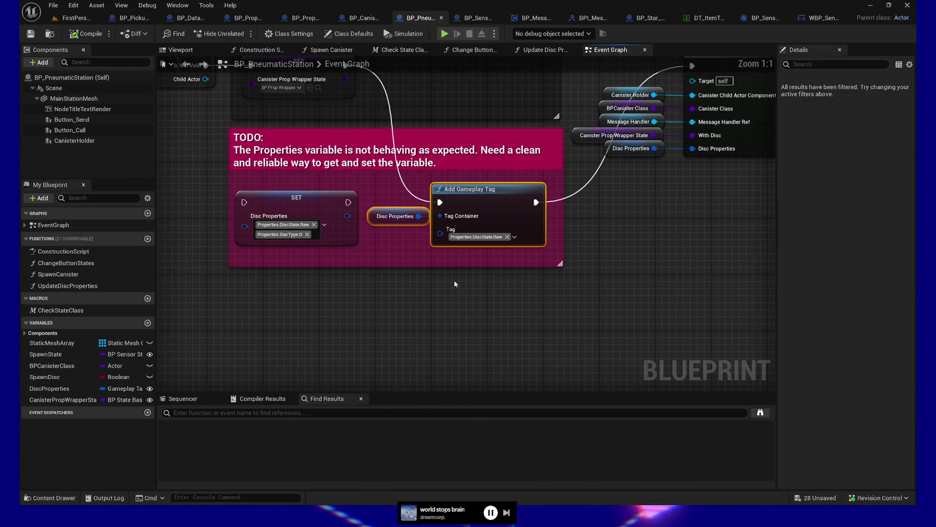
left_click_drag(460, 312, 496, 360)
left_click_drag(416, 265, 409, 265)
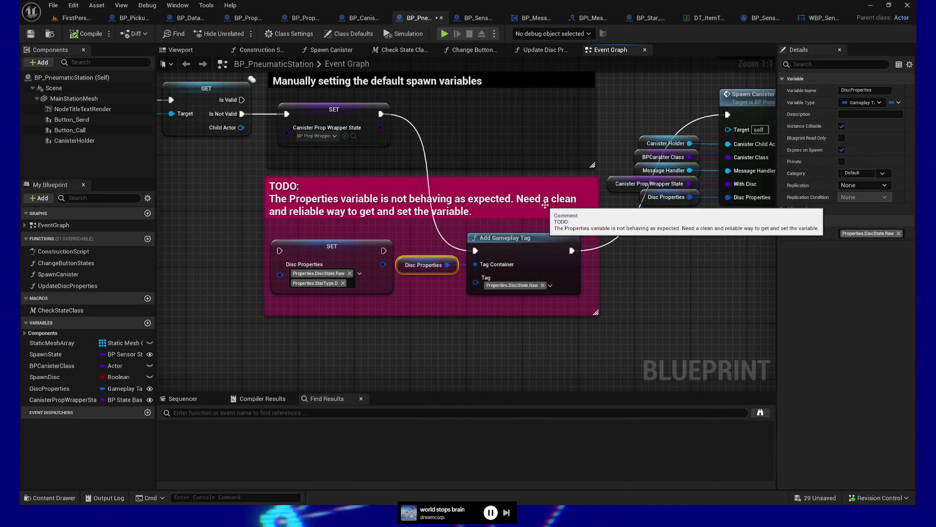
left_click_drag(512, 234, 519, 258)
left_click_drag(441, 265, 515, 305)
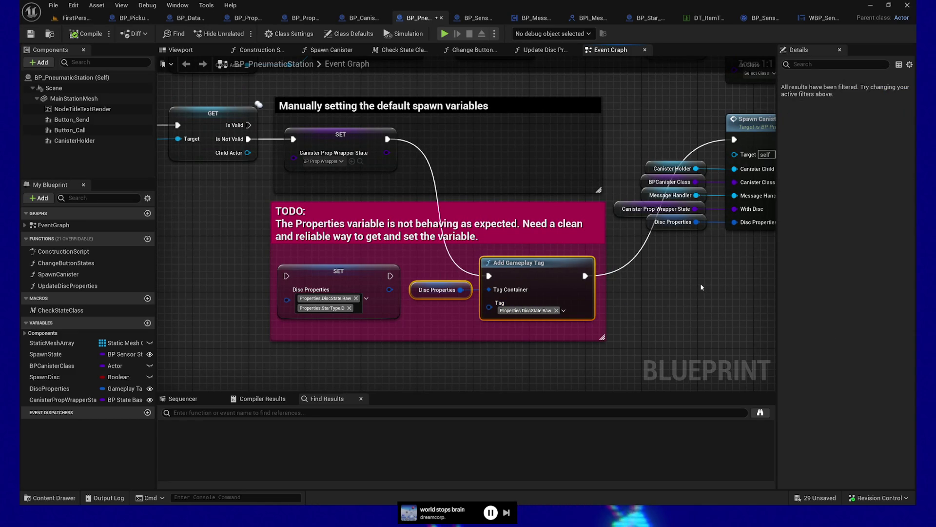
left_click_drag(701, 287, 645, 292)
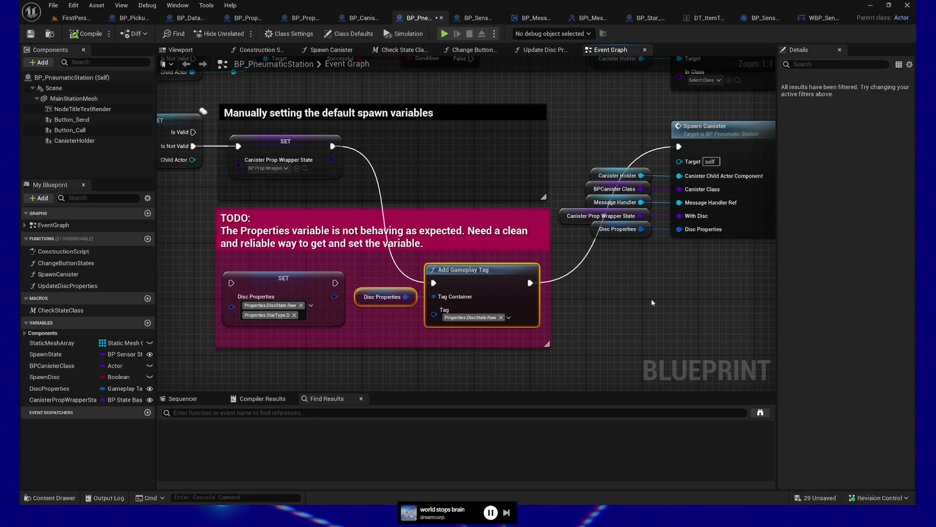
left_click_drag(652, 303, 737, 295)
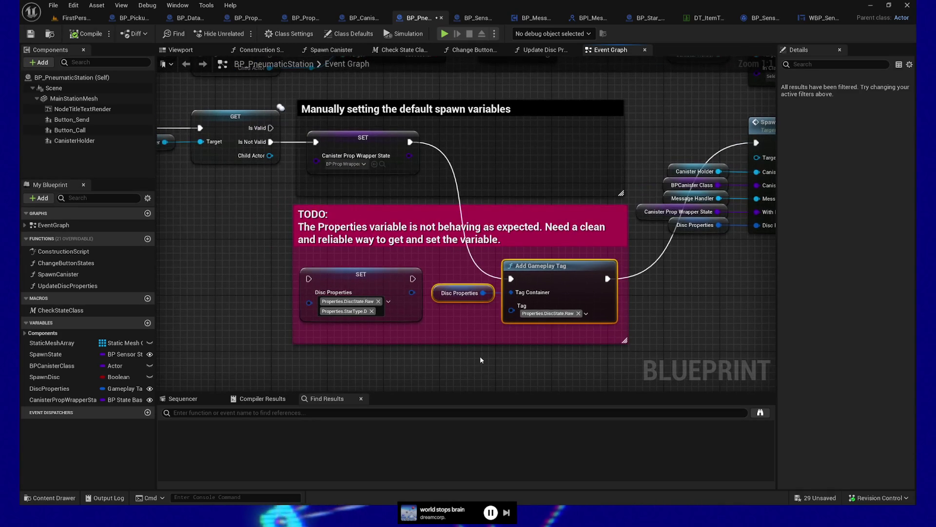
- Run Find References By Name on the Disc Properties node to list every DiscProperties use
right_click(458, 291)
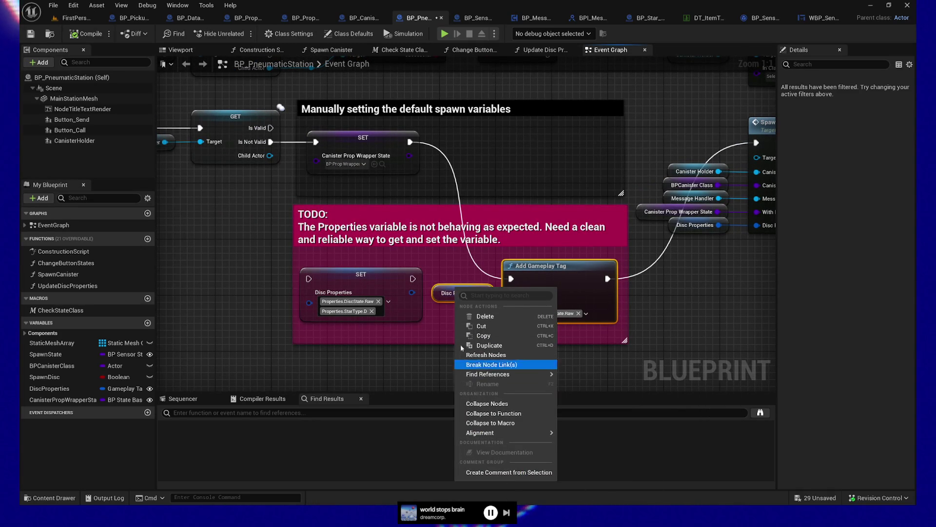
left_click(432, 319)
left_click(463, 293)
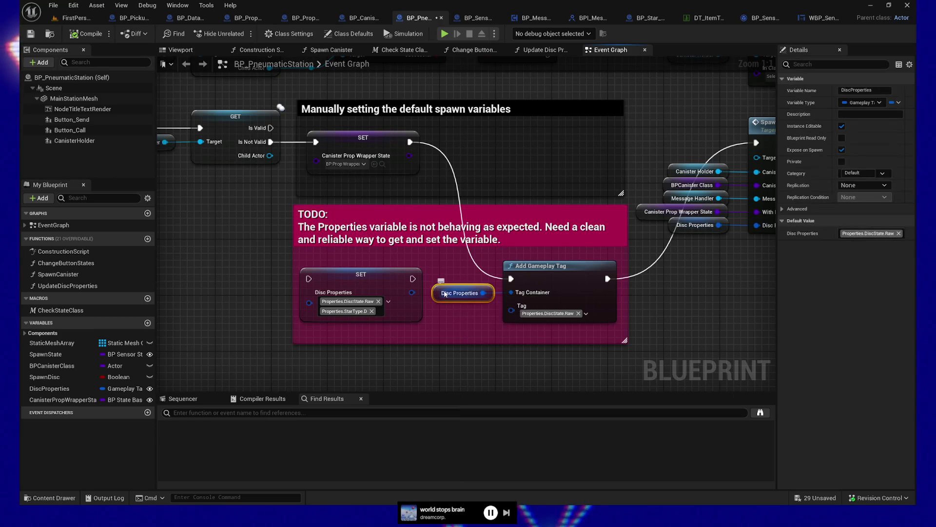
right_click(483, 293)
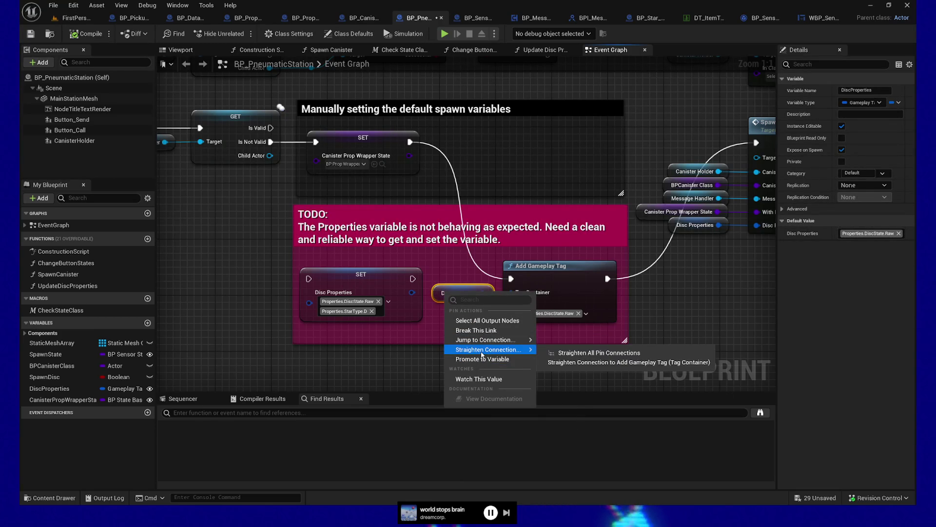
left_click(433, 362)
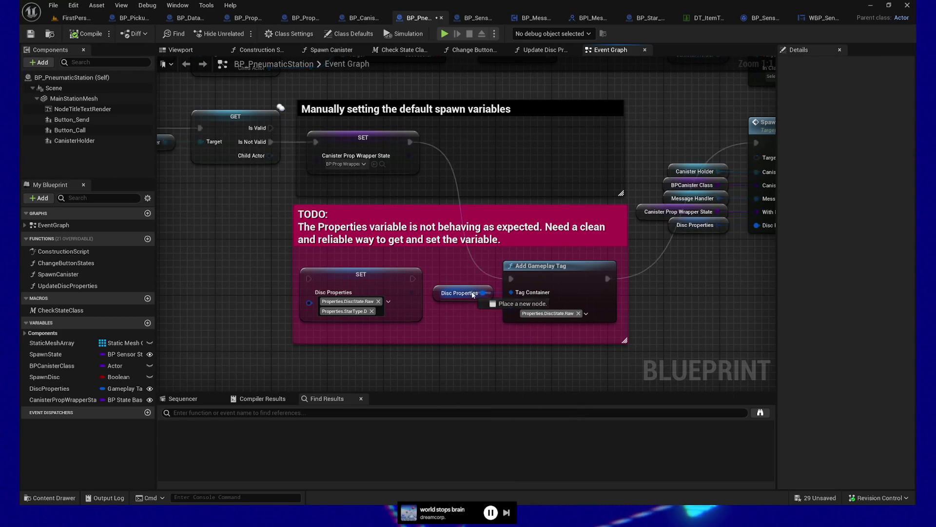
right_click(472, 291)
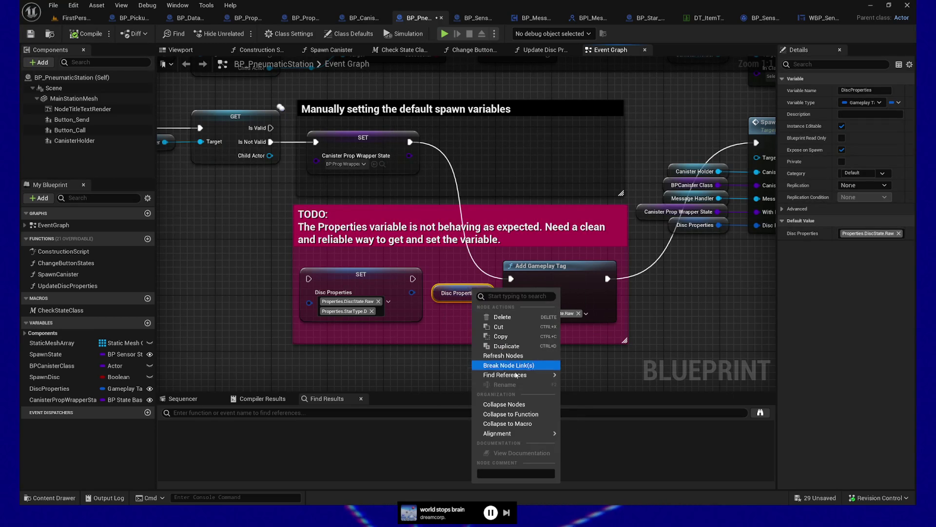
mouse_move(546, 375)
left_click(605, 390)
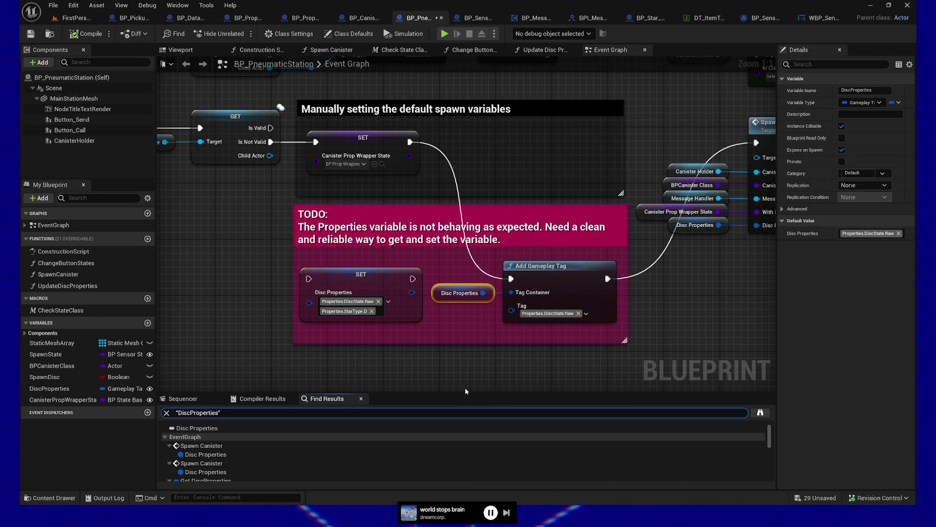
- Enlarge Find Results and step through the two Spawn Canister, Get and Set DiscProperties references
left_click_drag(466, 392, 461, 360)
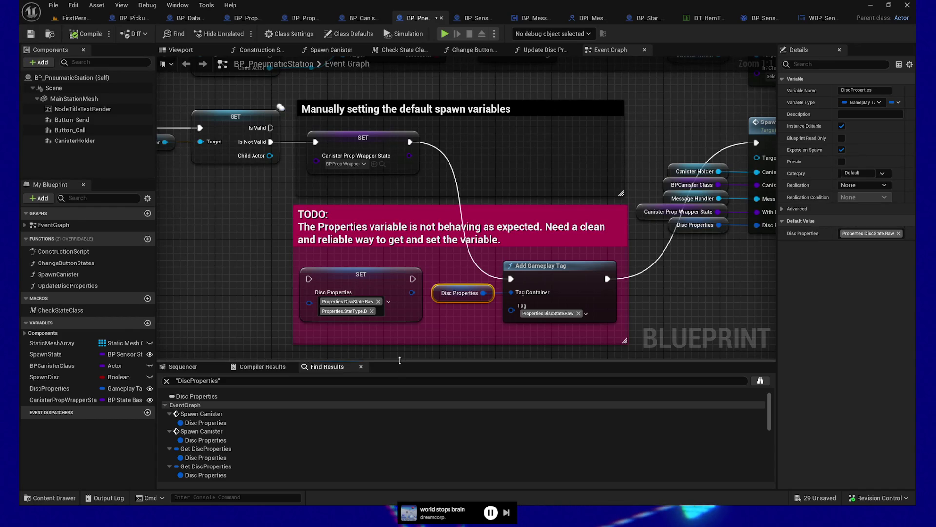
left_click_drag(378, 362, 293, 335)
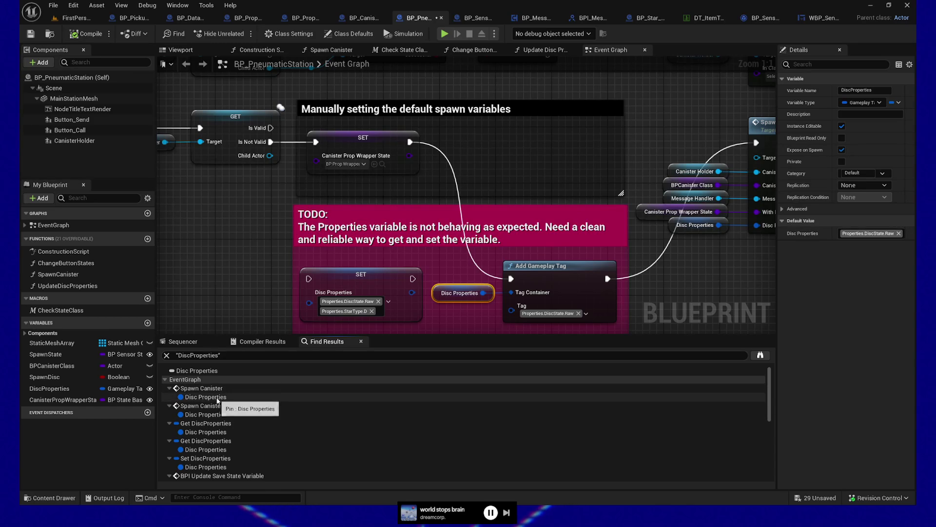
left_click(223, 399)
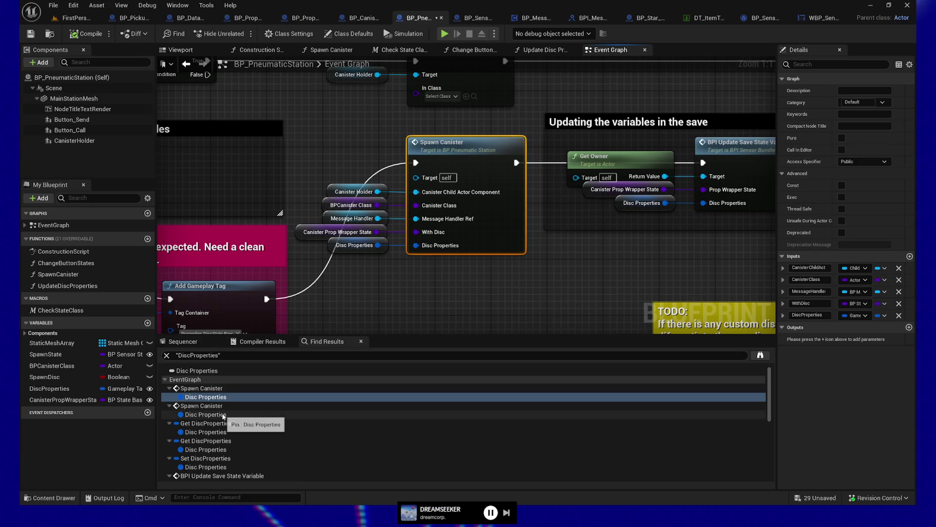
left_click(223, 415)
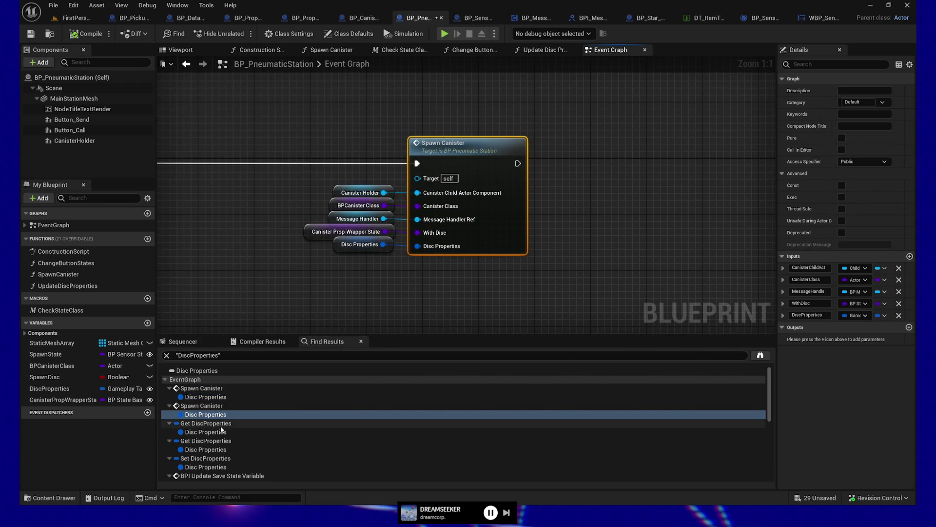
left_click(222, 432)
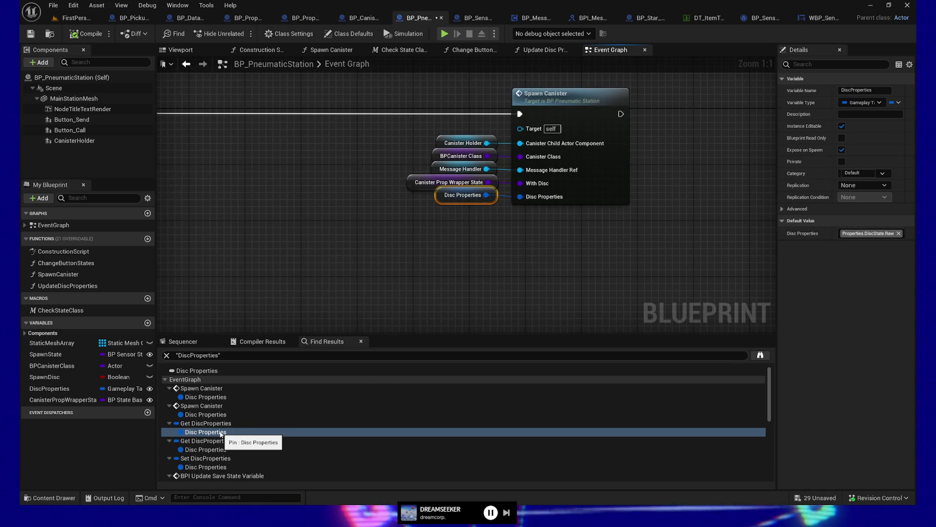
left_click(221, 450)
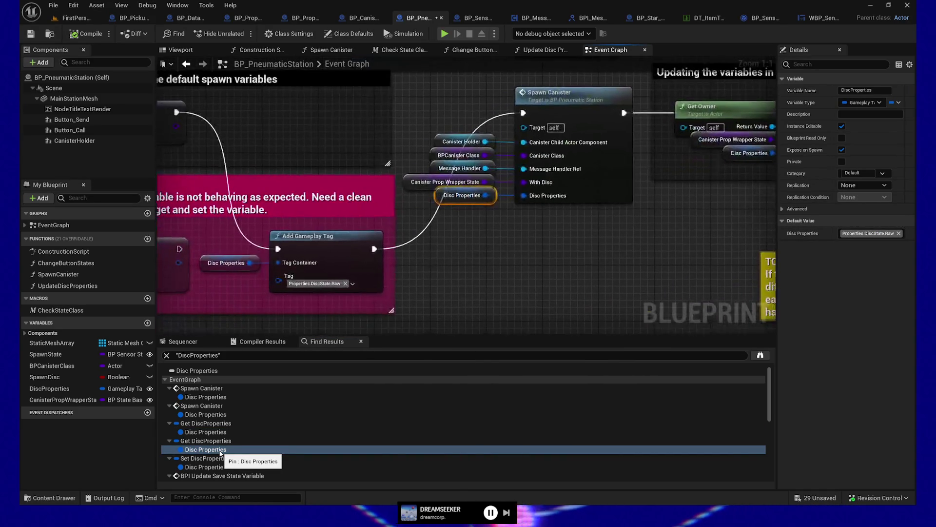
left_click(218, 467)
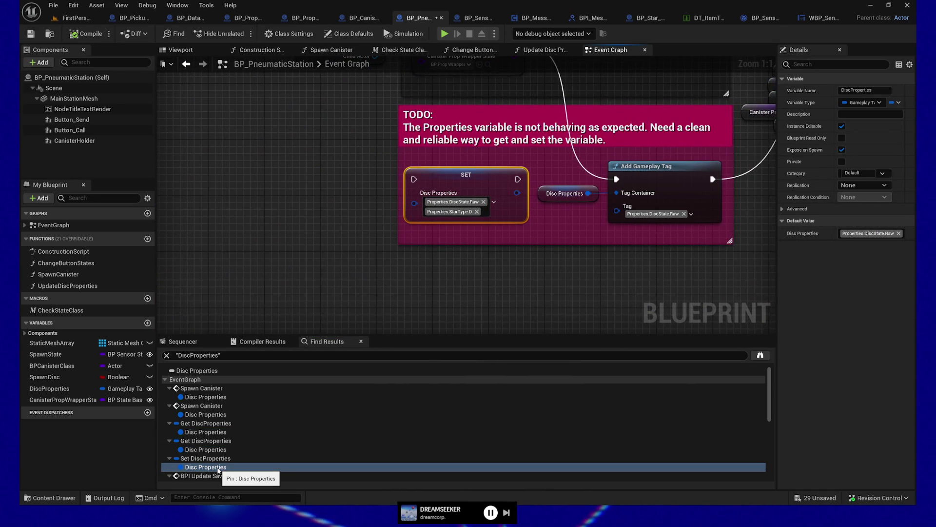
- Check the remaining references, then jump to the Disc Properties use in Spawn Canister
left_click(564, 194)
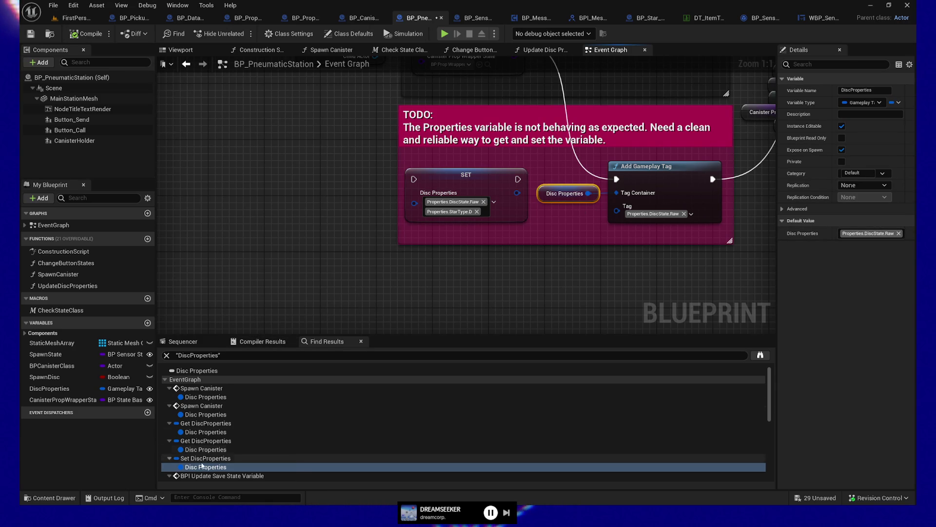
scroll(220, 458, "down", 3)
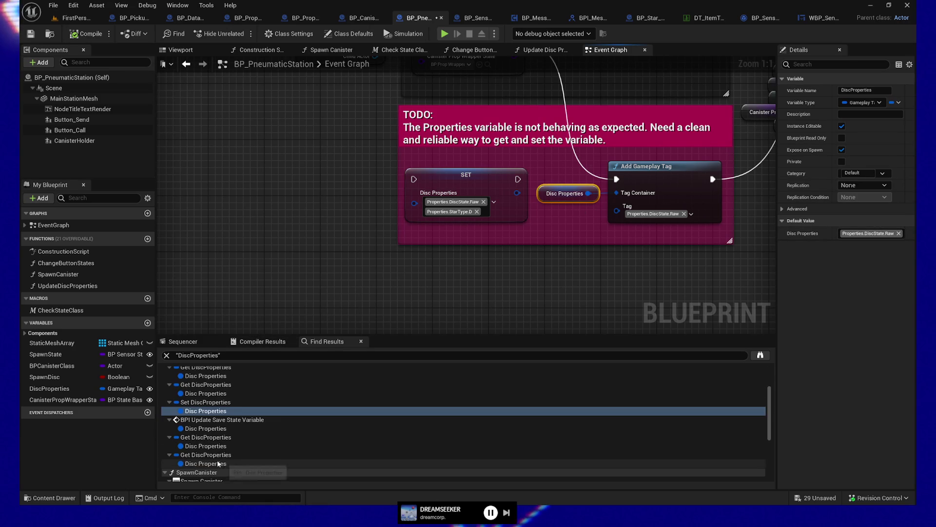
left_click(212, 429)
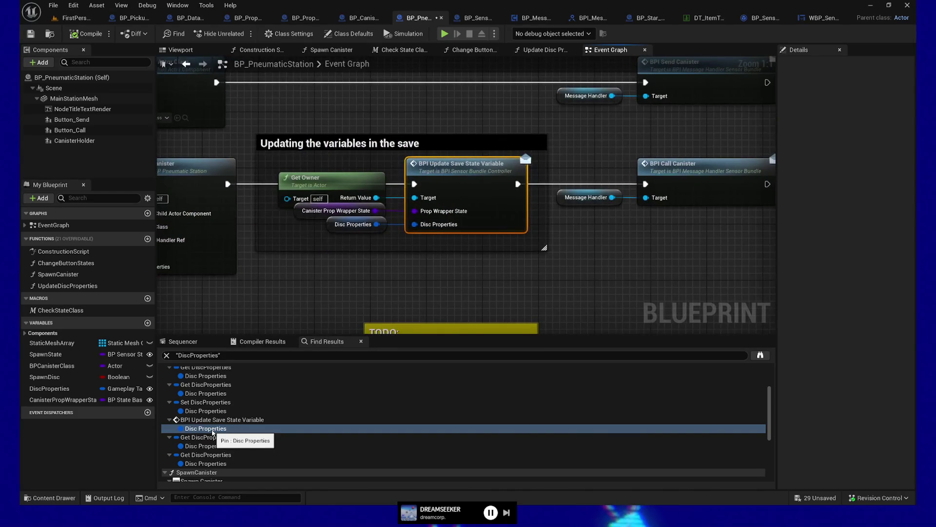
mouse_move(299, 277)
left_mouse_down()
mouse_move(490, 281)
mouse_move(428, 278)
mouse_move(376, 291)
left_mouse_up()
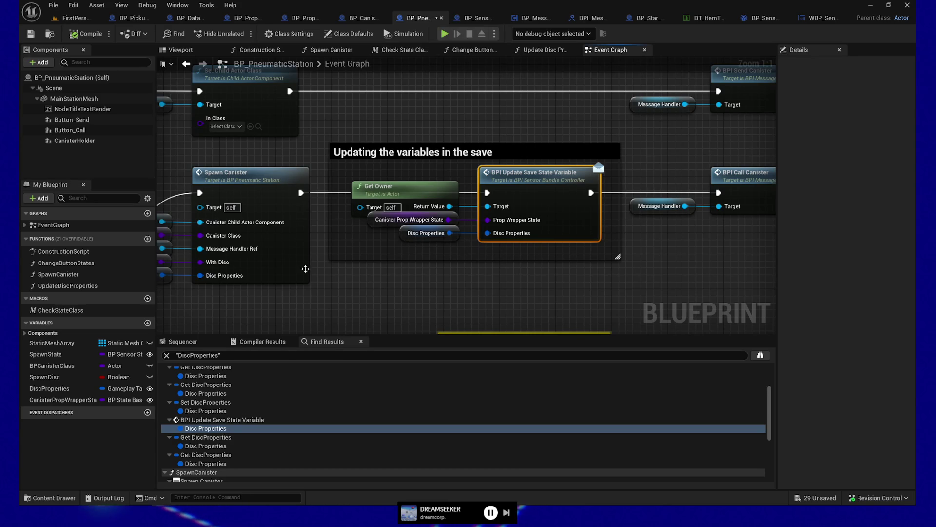
left_click(204, 445)
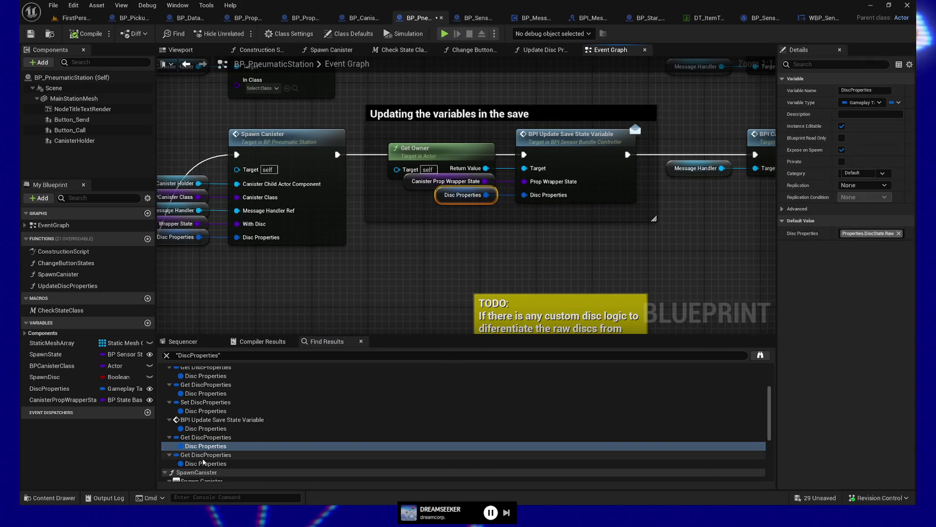
left_click(204, 463)
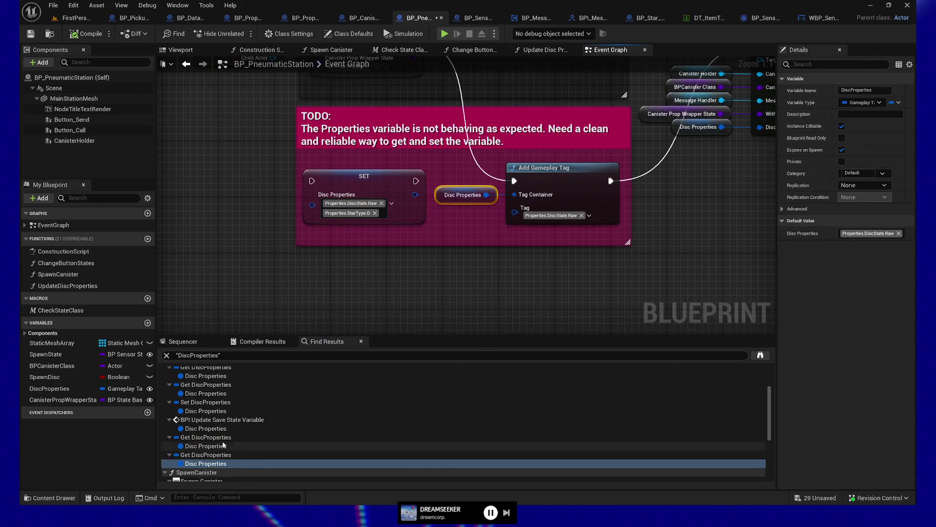
scroll(205, 448, "down", 3)
left_click(210, 420)
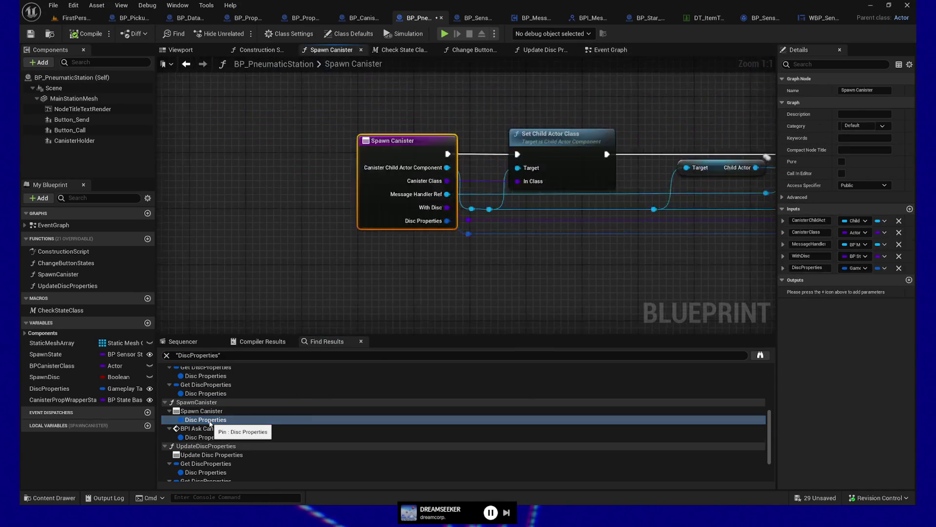
- Jump via the BPI Ask Canister result to the Disc Properties use in UpdateDiscProperties
left_click(210, 438)
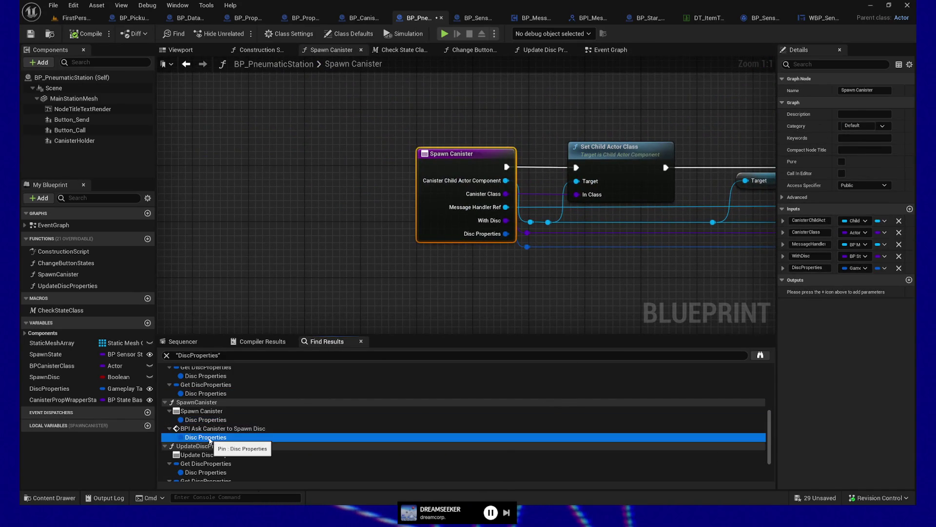
left_click(207, 472)
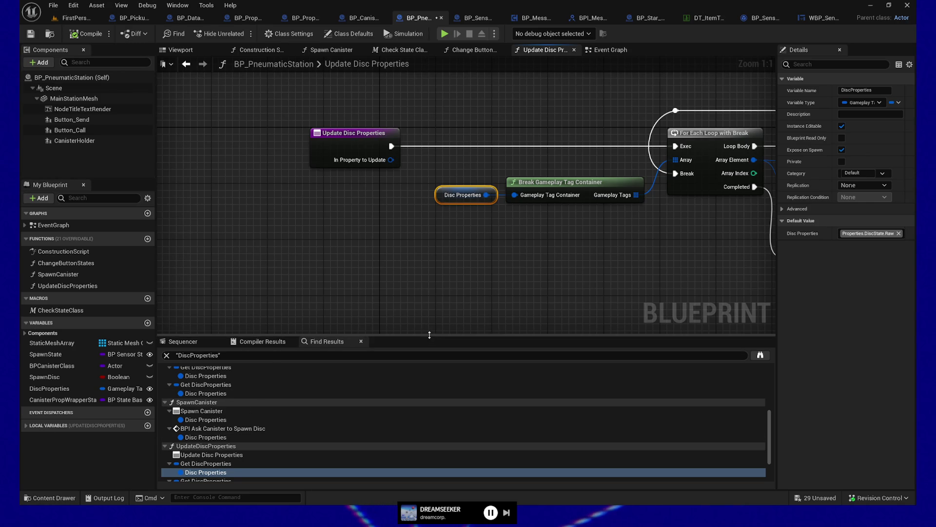
- Enlarge the search results and frame the For Each Loop and Matches Tag nodes
left_click_drag(429, 335, 432, 295)
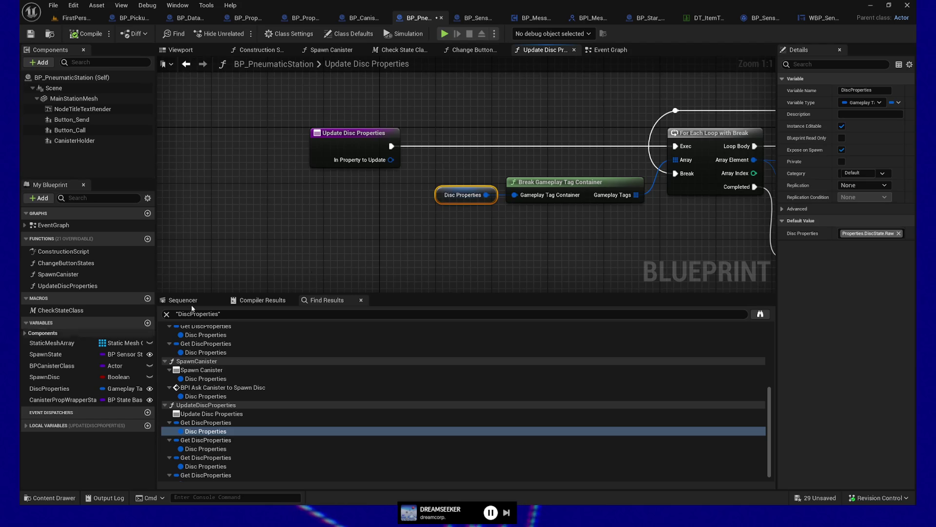
left_click_drag(600, 236, 416, 228)
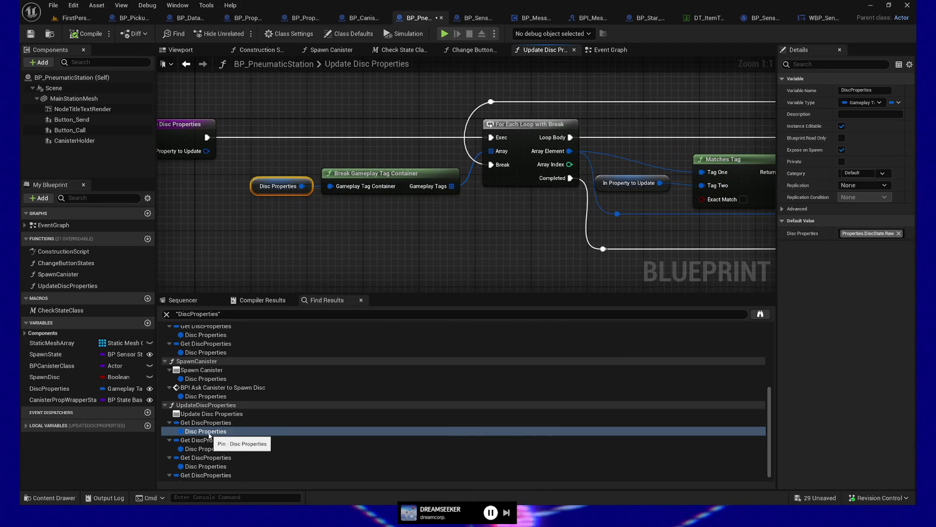
mouse_move(531, 238)
left_mouse_down()
mouse_move(176, 222)
mouse_move(473, 222)
left_mouse_up()
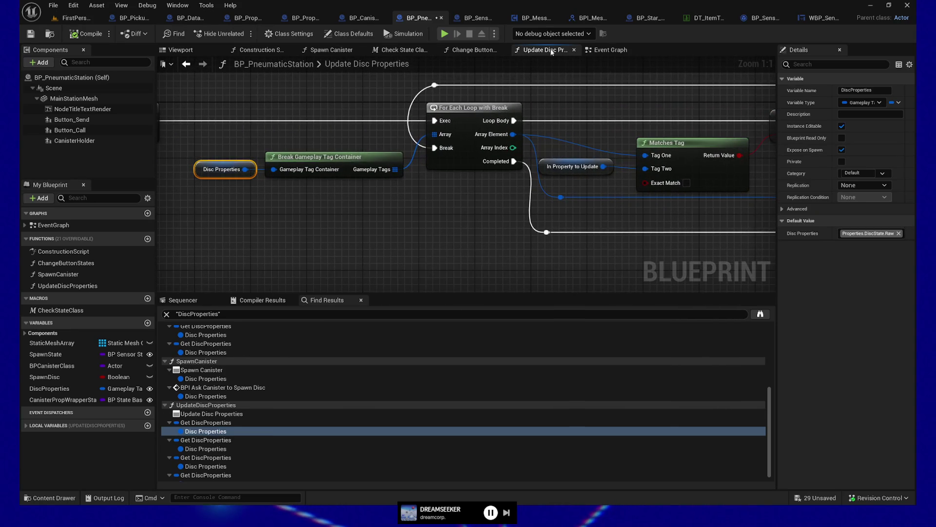
left_click_drag(348, 230, 535, 259)
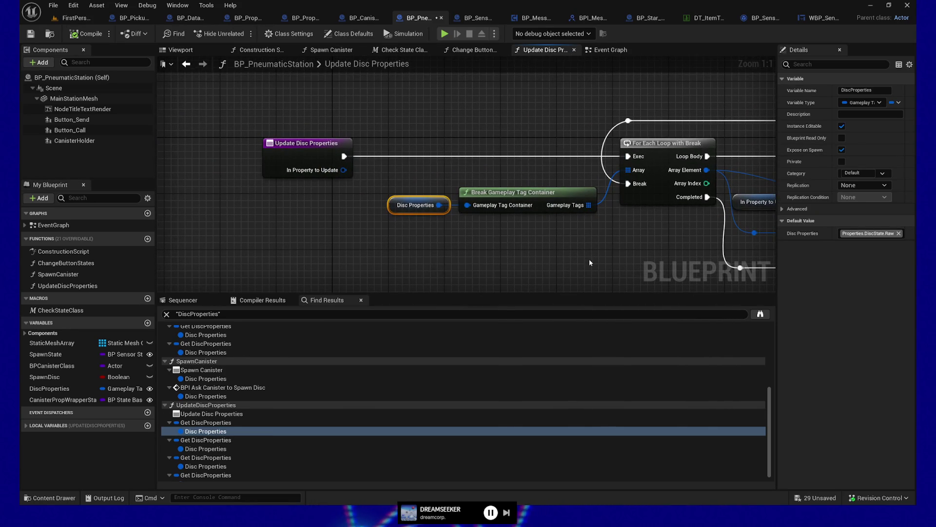
mouse_move(610, 261)
left_mouse_down()
mouse_move(479, 259)
mouse_move(655, 231)
left_mouse_up()
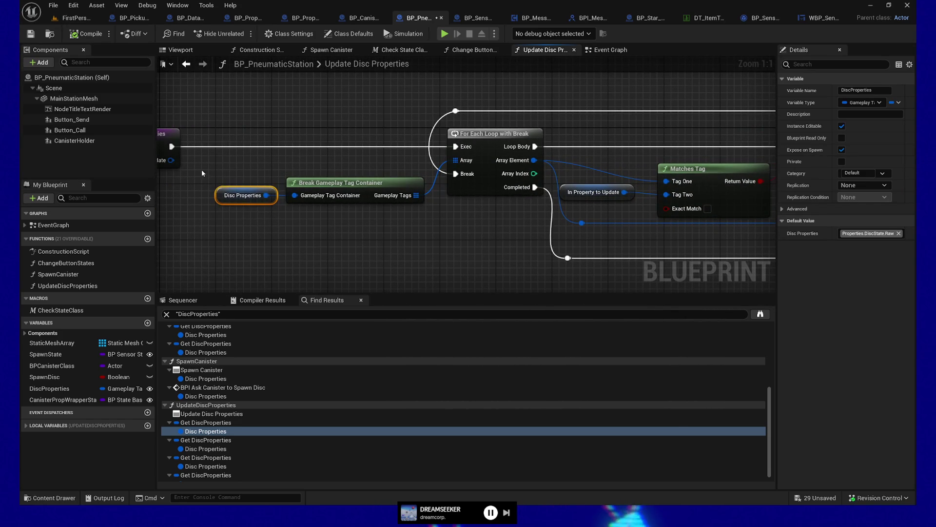
left_click_drag(475, 247, 473, 245)
left_click_drag(309, 230, 171, 233)
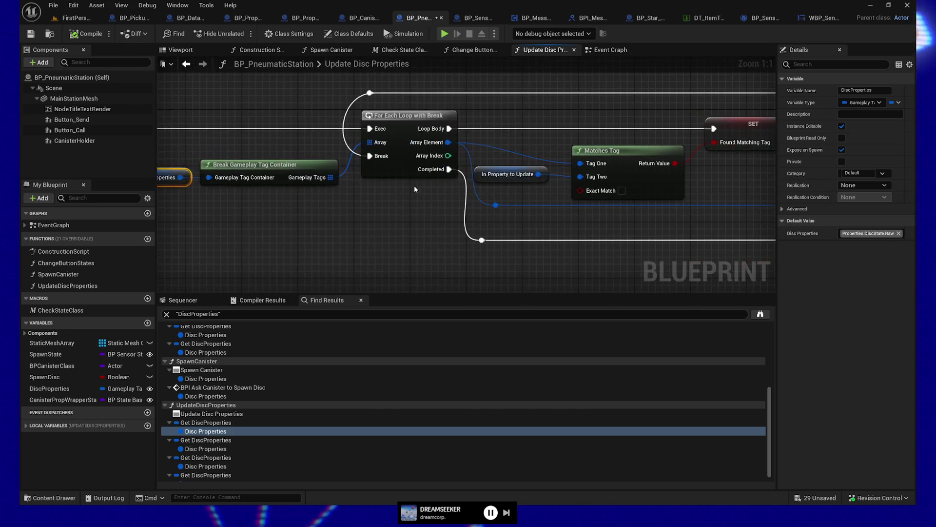
left_click(230, 175)
left_click_drag(464, 224, 381, 183)
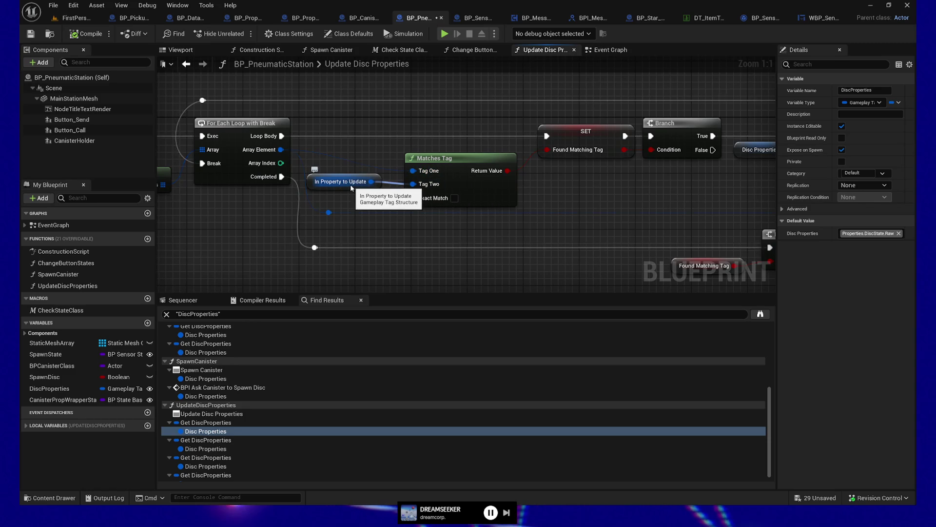
left_click_drag(254, 228, 300, 223)
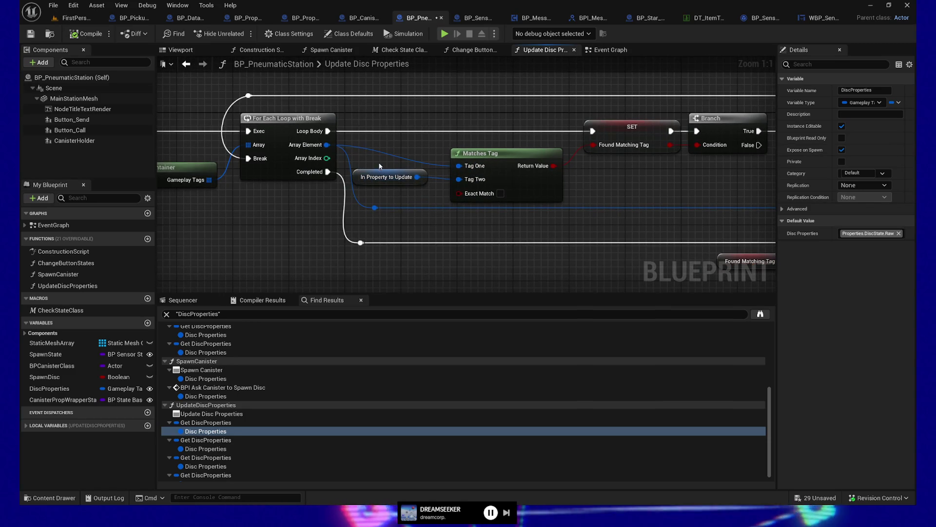
- Wire In Property to Update into Tag One and Array Element into Tag Two, then compile
left_click(393, 181)
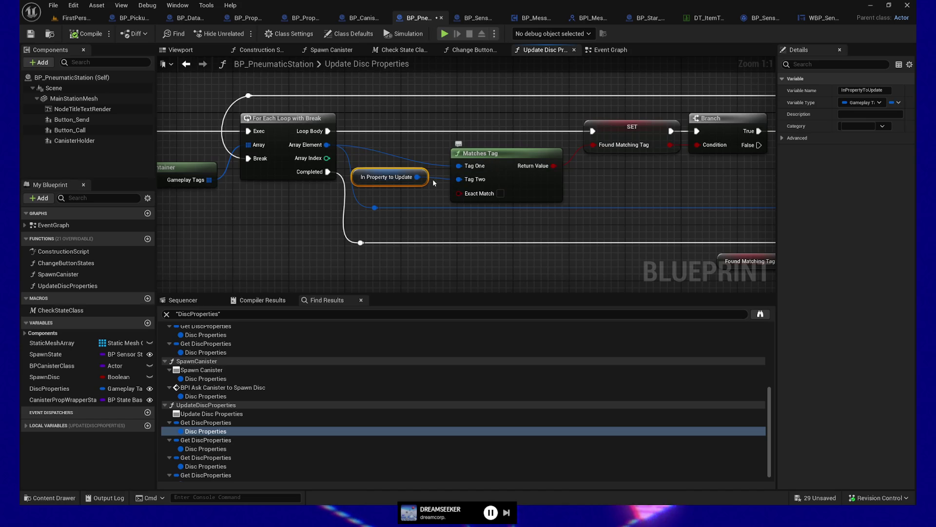
left_click_drag(417, 177, 459, 166)
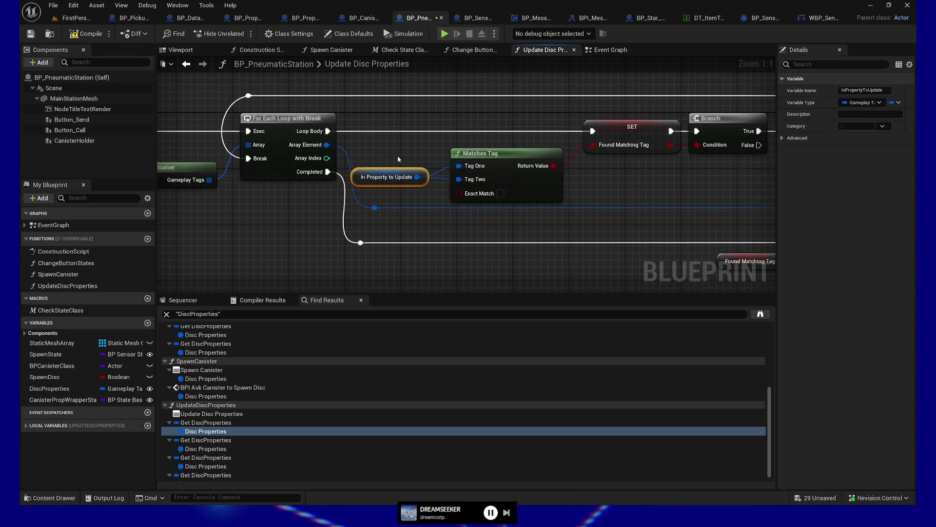
left_click_drag(327, 145, 459, 180)
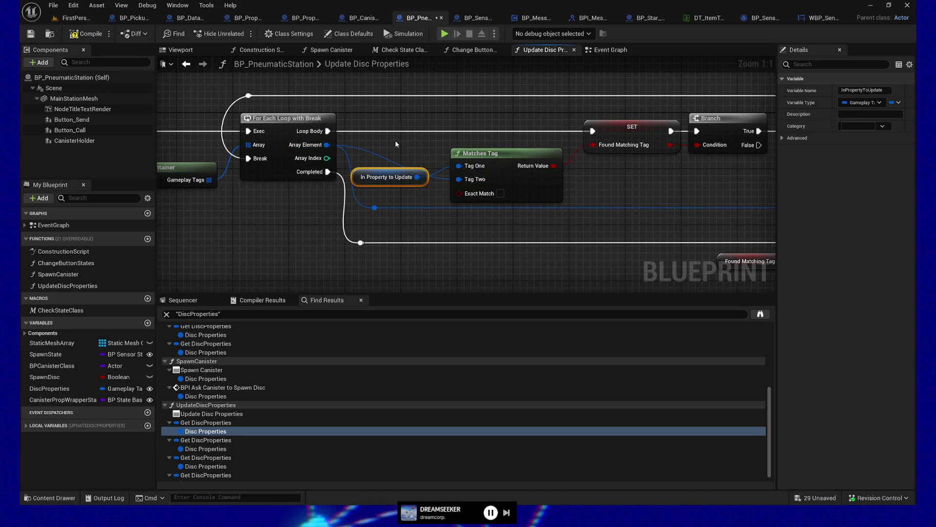
left_click(86, 34)
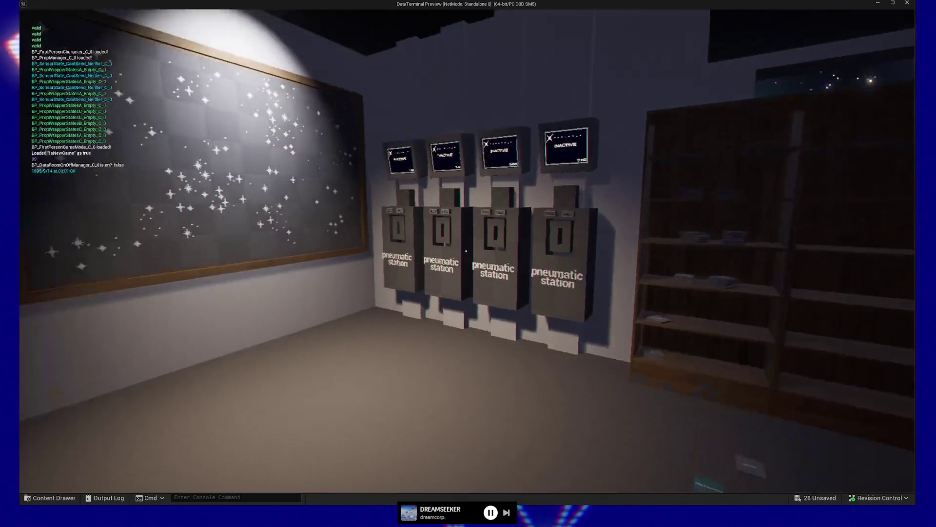
key("w")
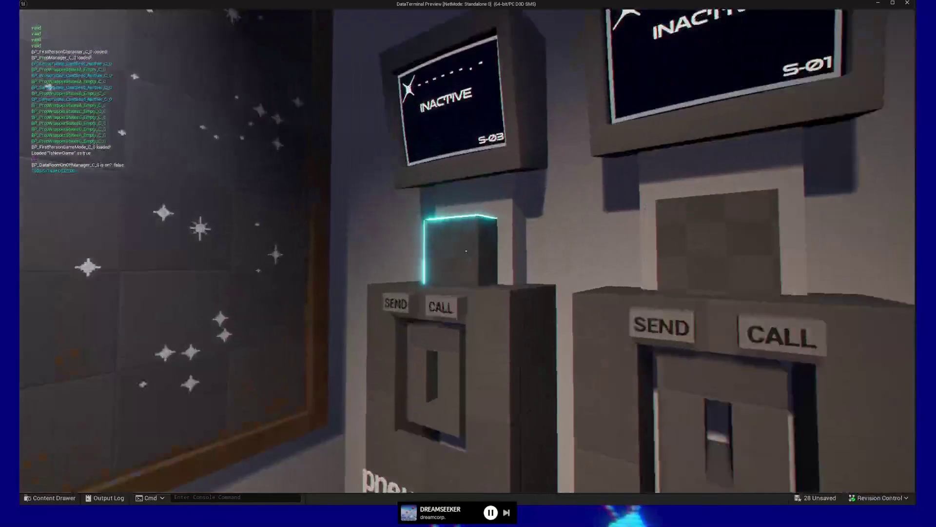
key("w")
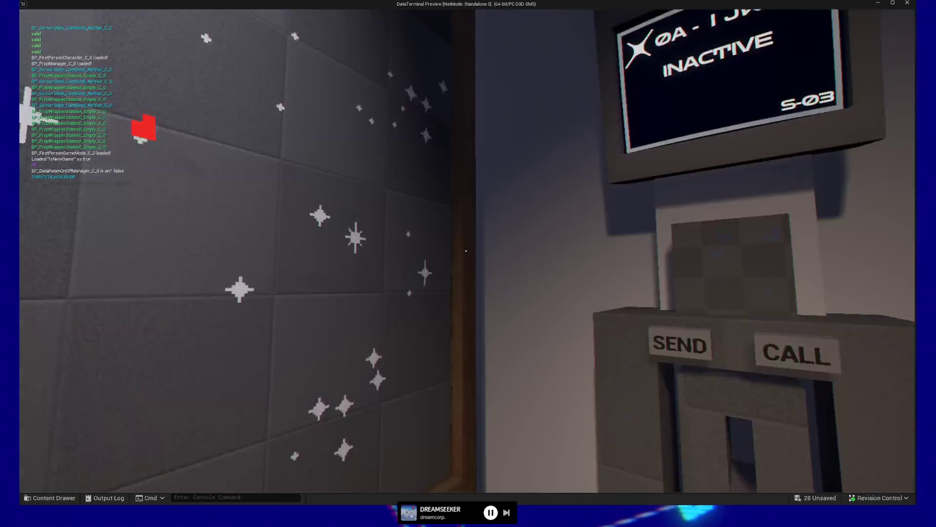
key("w")
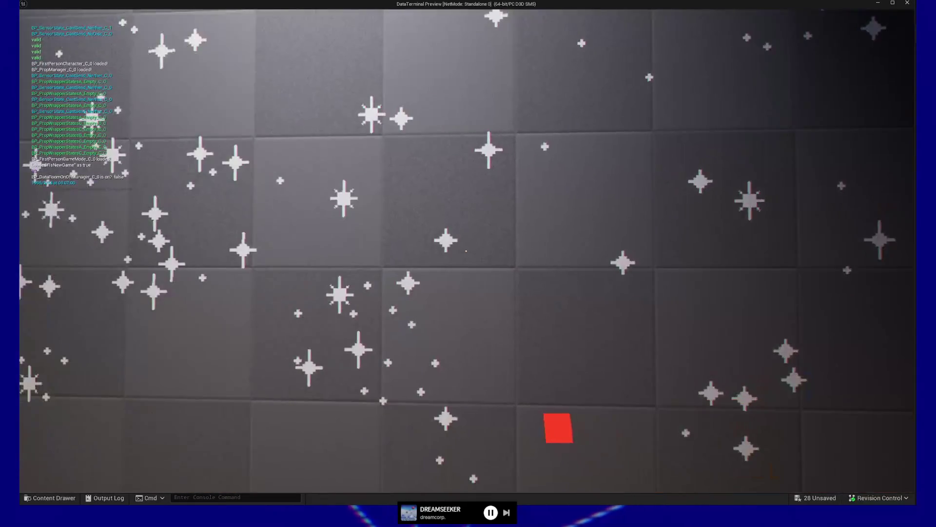
key("w")
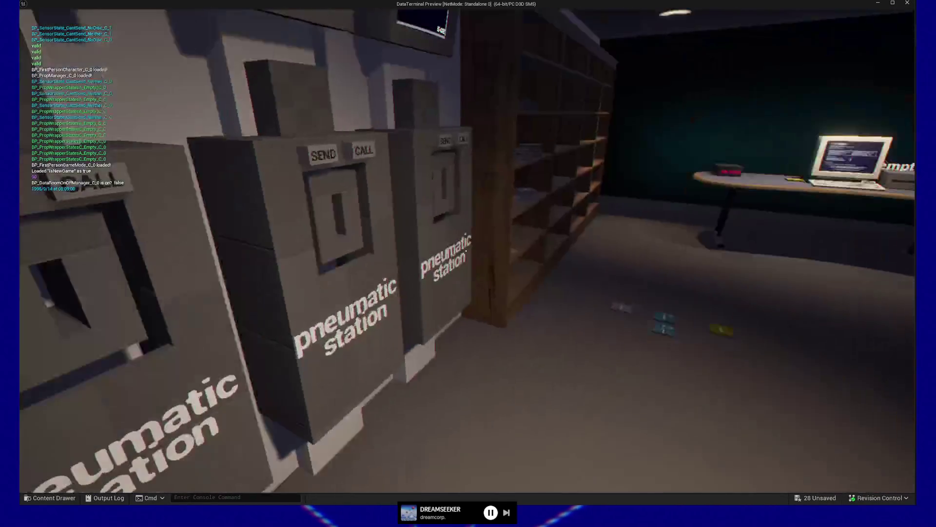
key("w")
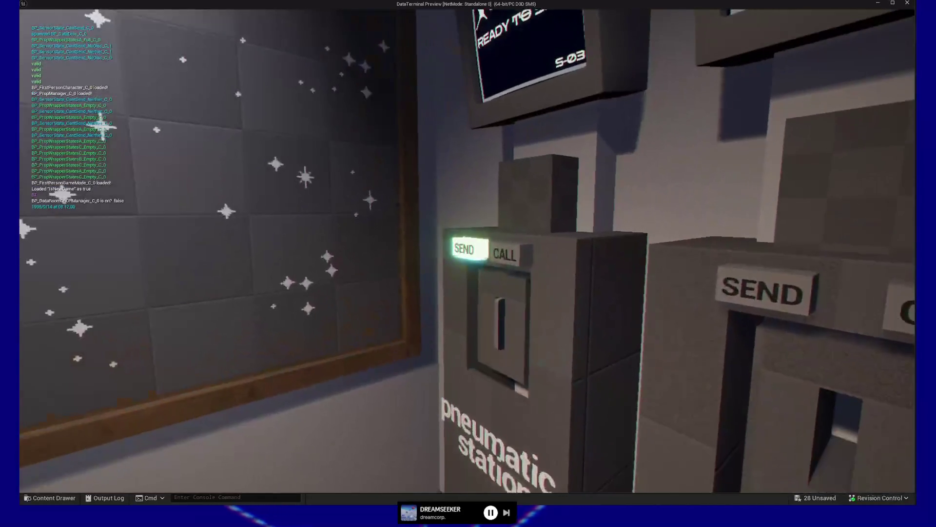
left_click(468, 251)
key("s")
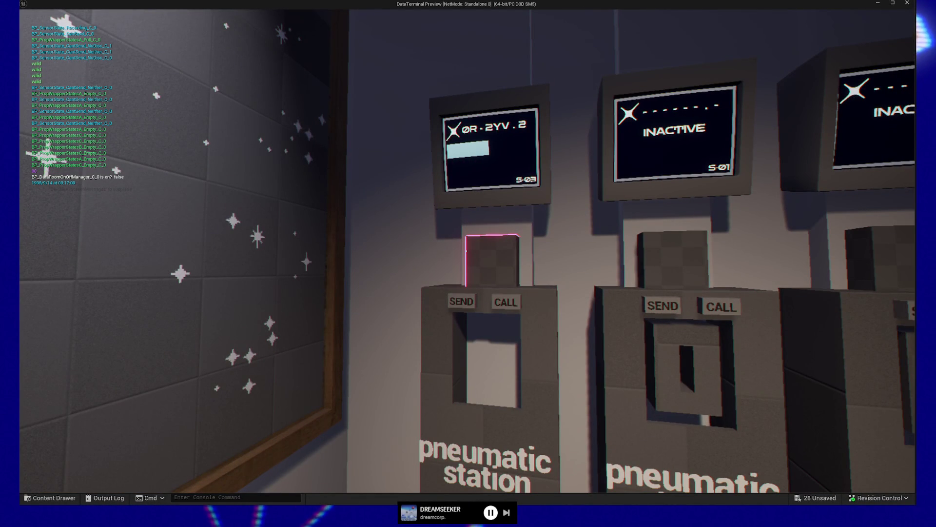
key("s")
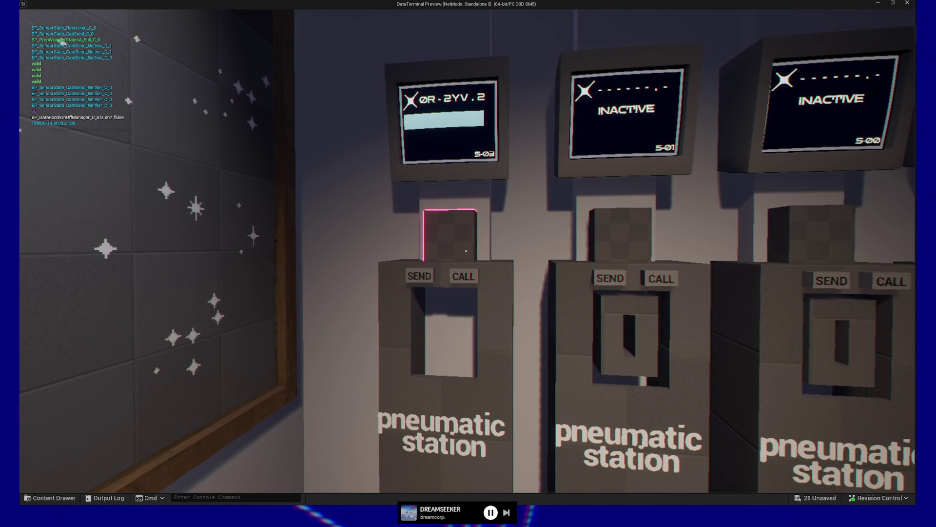
left_click(465, 251)
key("w")
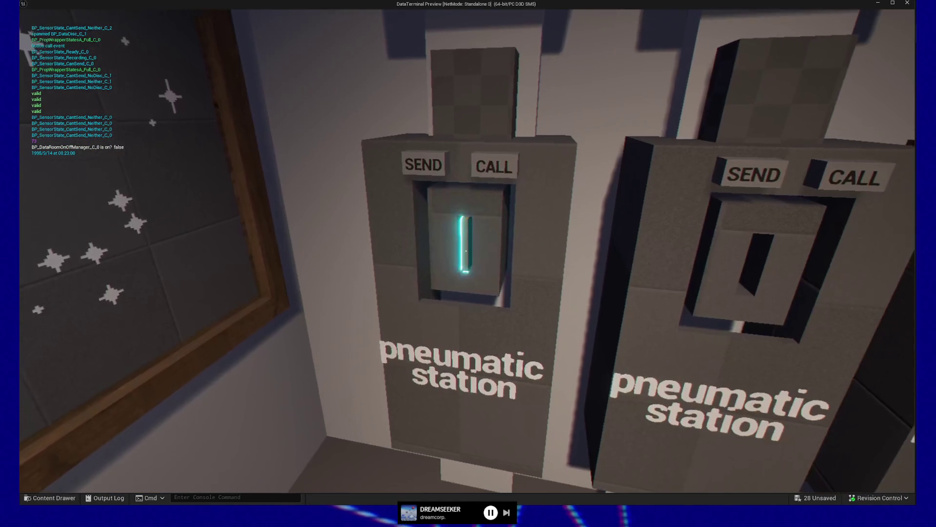
left_click(466, 251)
key("Escape")
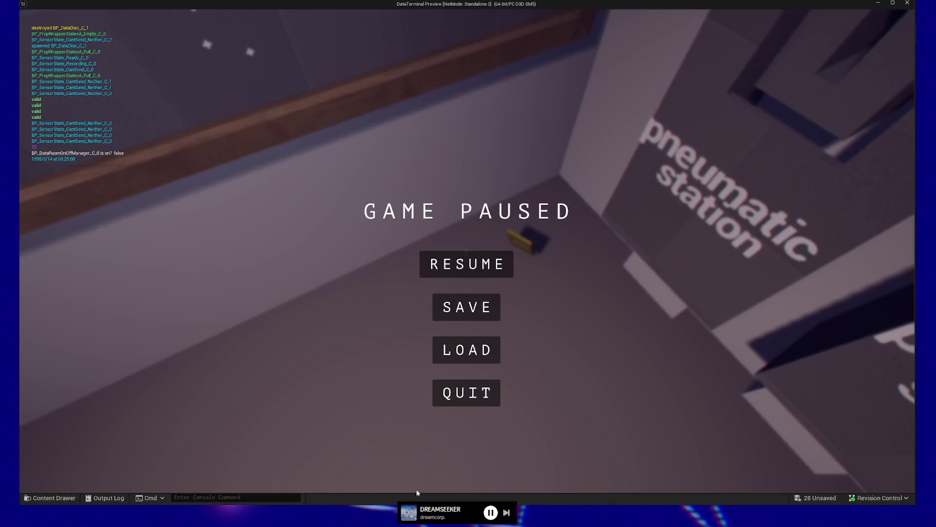
left_click(456, 385)
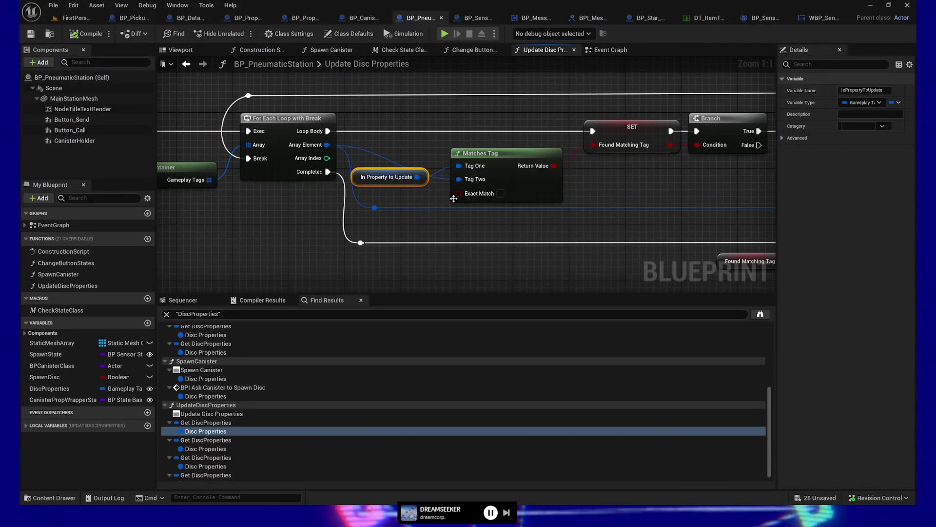
left_click_drag(493, 253, 479, 267)
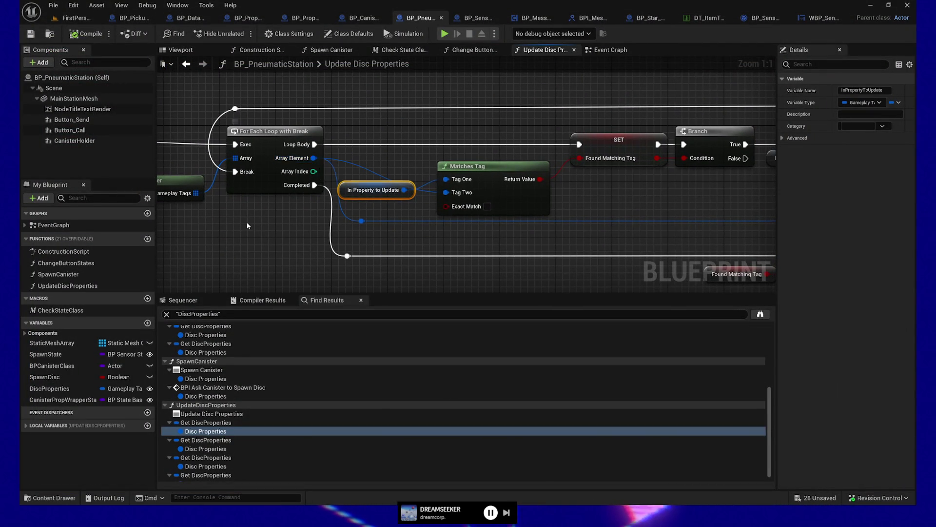
left_click_drag(247, 221, 438, 209)
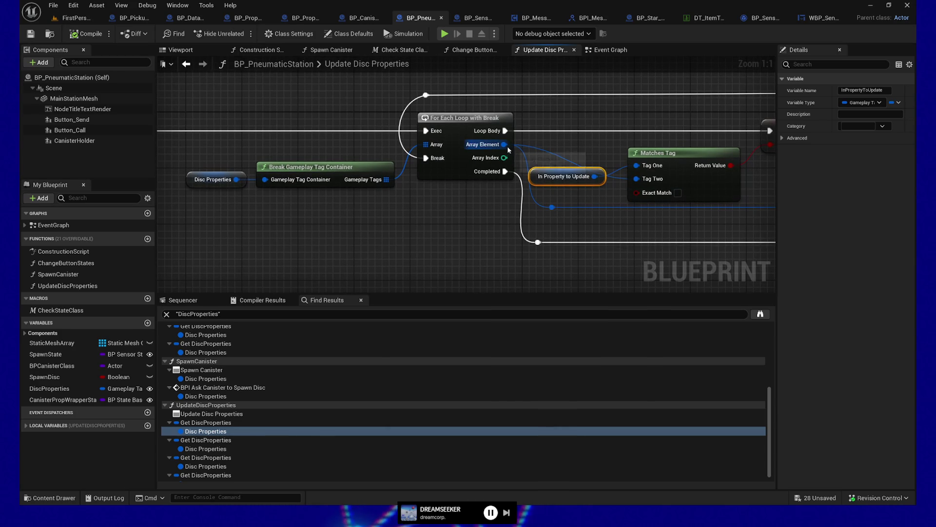
left_click_drag(505, 144, 636, 166)
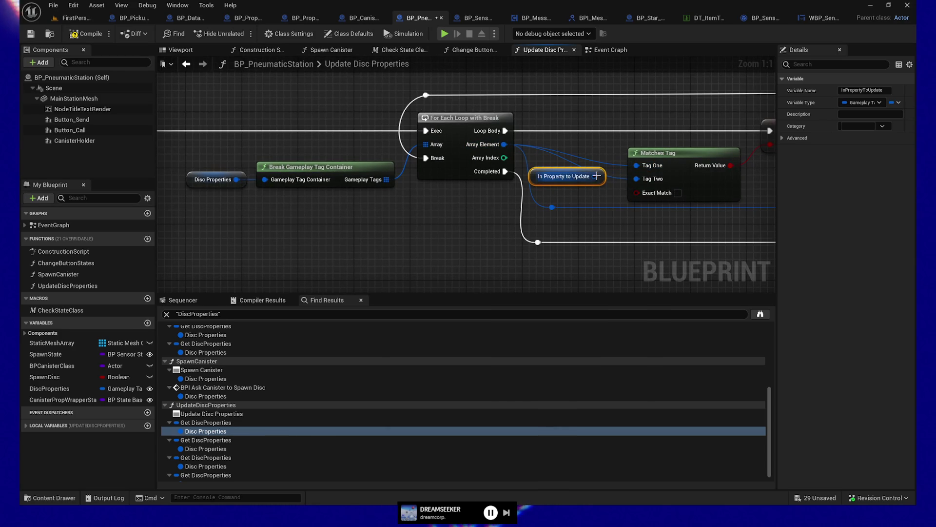
left_click_drag(723, 223, 476, 210)
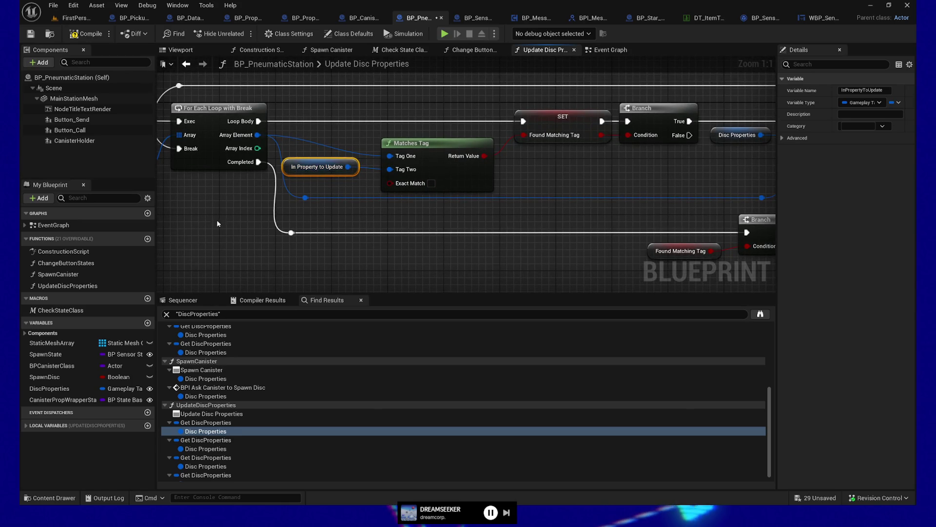
left_click_drag(217, 224, 367, 212)
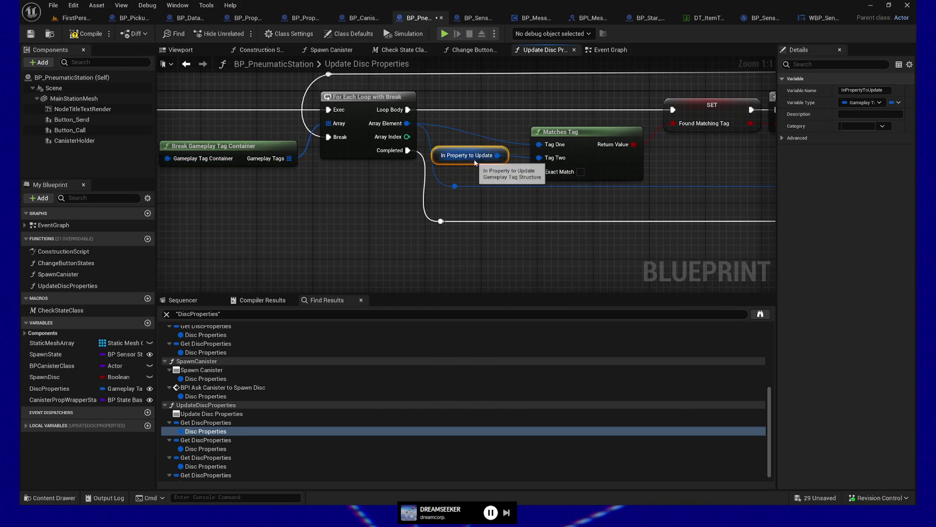
mouse_move(565, 203)
left_mouse_down()
mouse_move(393, 201)
mouse_move(323, 223)
left_mouse_up()
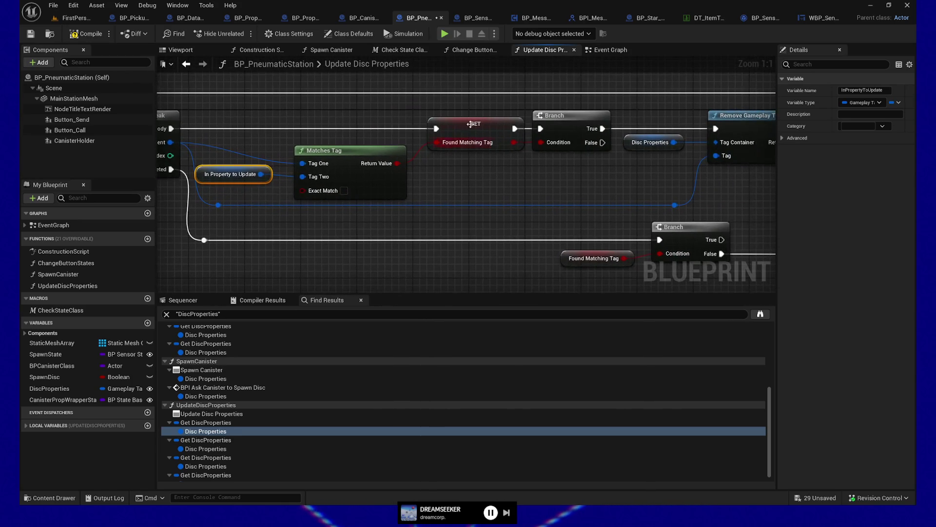
left_click(476, 143)
left_click_drag(620, 135, 426, 142)
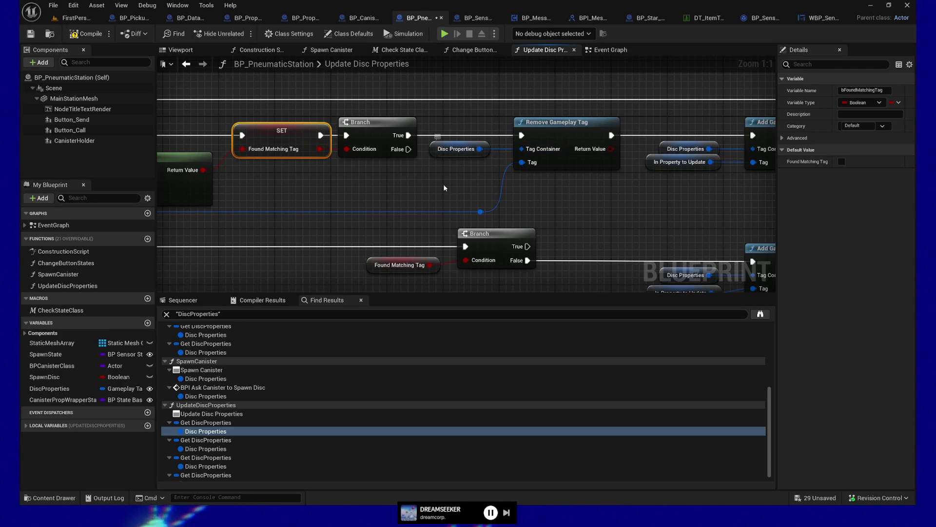
- Pan along the graph from the loop to the Add Gameplay Tag nodes and back
left_click_drag(299, 199, 526, 186)
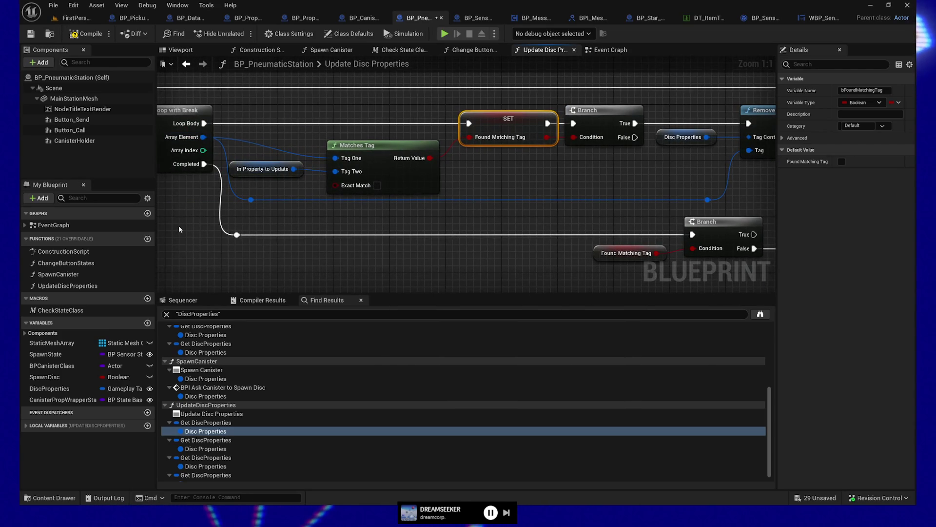
left_click_drag(179, 226, 511, 211)
left_click_drag(210, 130, 254, 184)
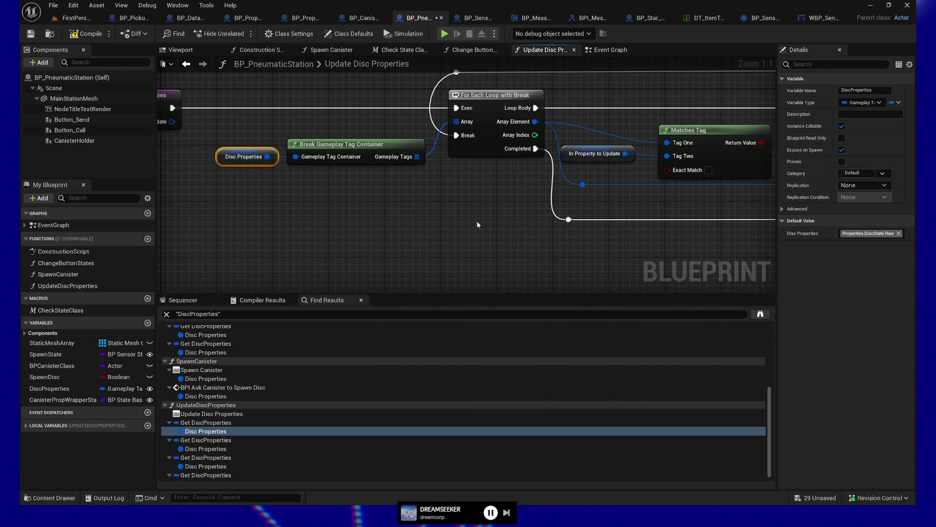
mouse_move(486, 230)
left_mouse_down()
mouse_move(397, 231)
mouse_move(222, 159)
left_mouse_up()
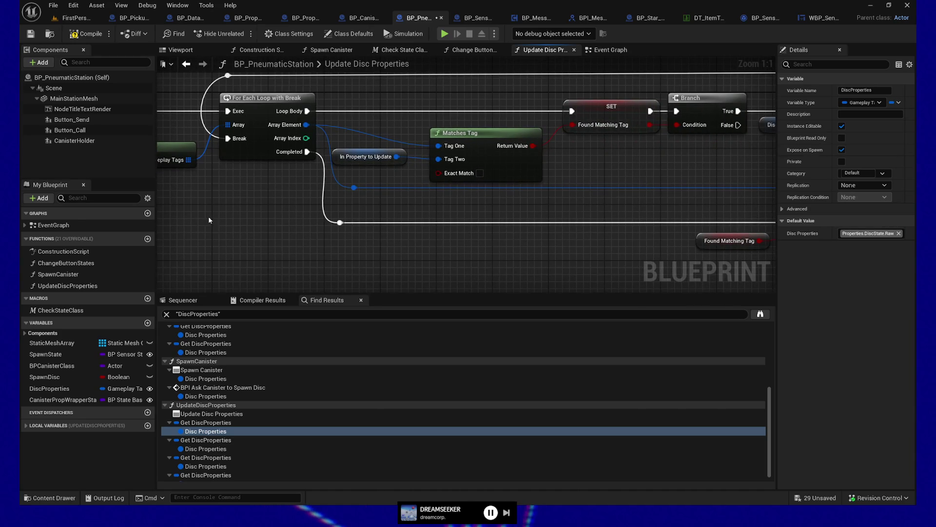
left_click_drag(460, 227, 185, 235)
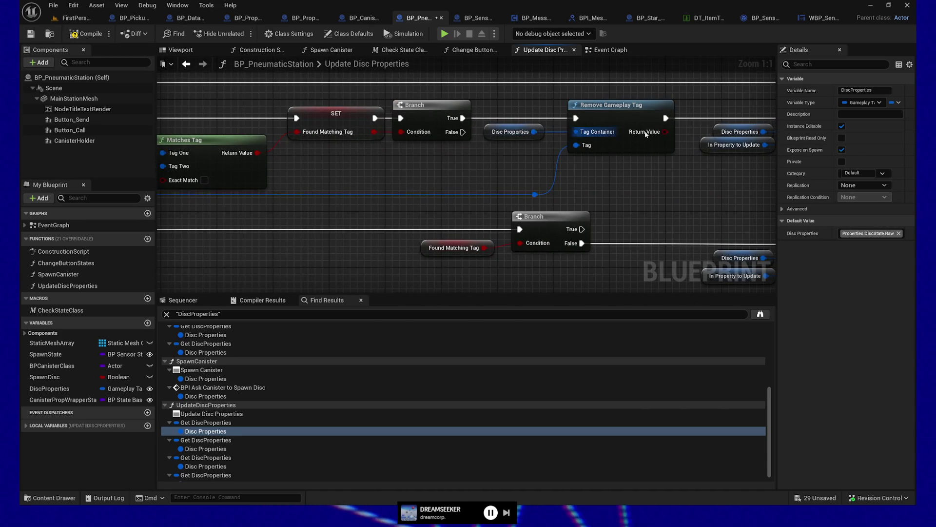
left_click_drag(572, 185, 409, 144)
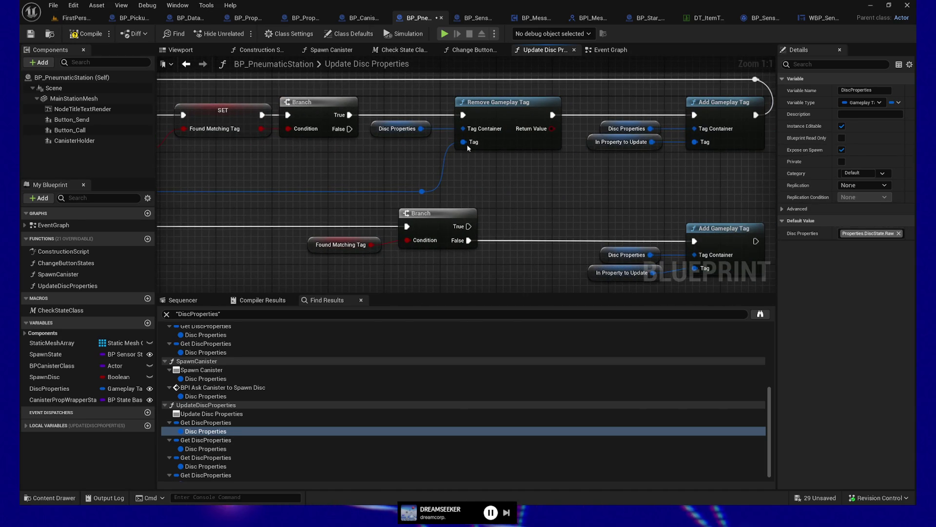
left_click_drag(529, 171, 424, 186)
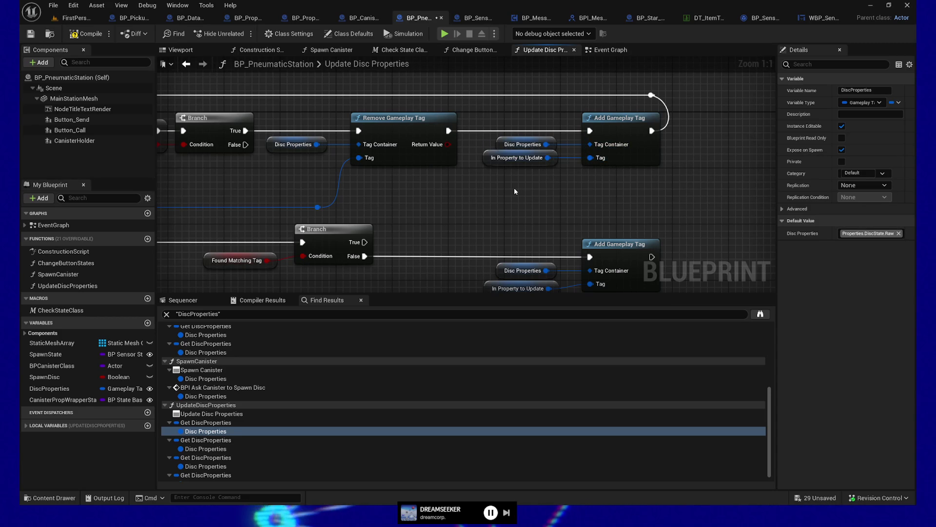
mouse_move(514, 188)
left_mouse_down()
mouse_move(575, 215)
mouse_move(368, 218)
mouse_move(623, 215)
left_mouse_up()
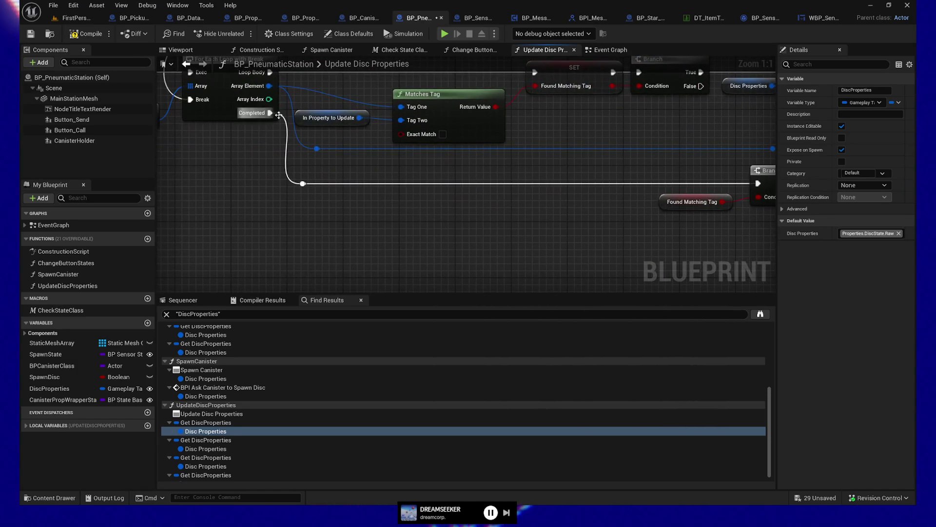
left_click_drag(533, 218, 296, 203)
mouse_move(592, 217)
left_mouse_down()
mouse_move(546, 250)
mouse_move(417, 249)
left_mouse_up()
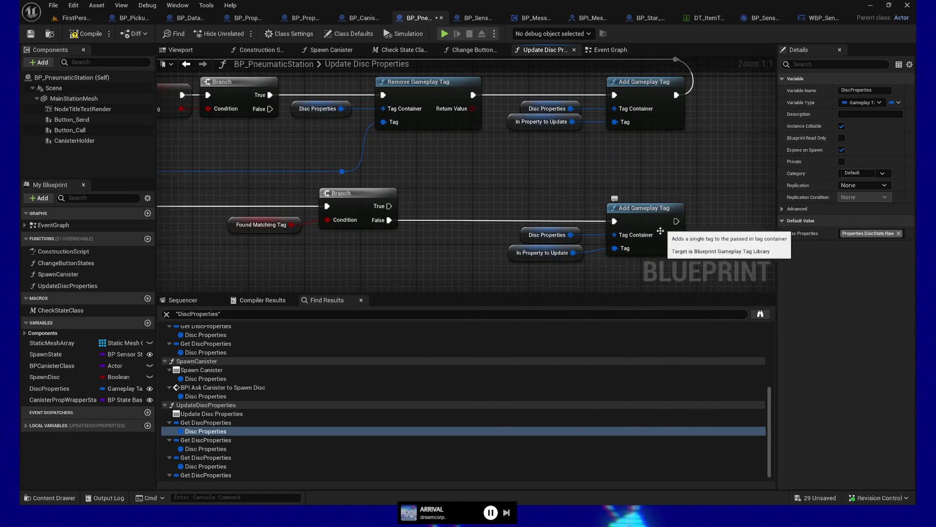
left_click_drag(562, 264, 518, 265)
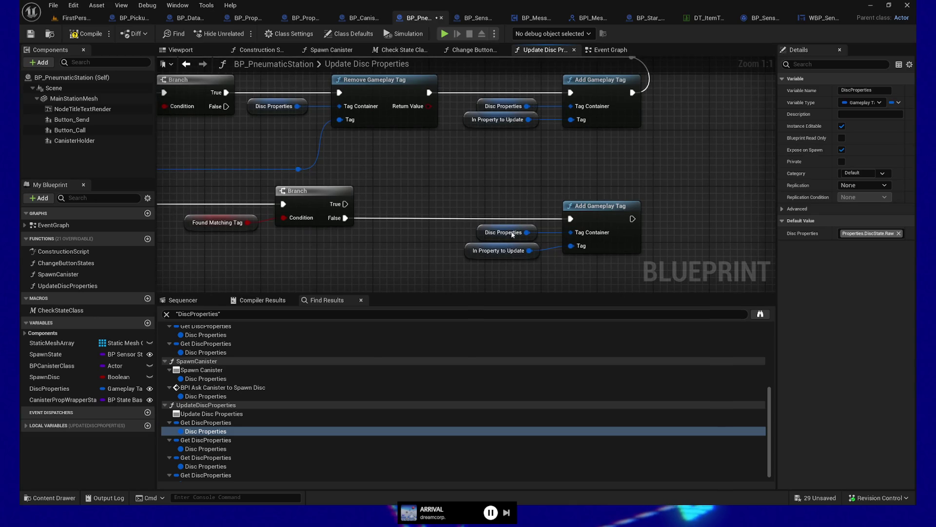
scroll(427, 258, "down", 1)
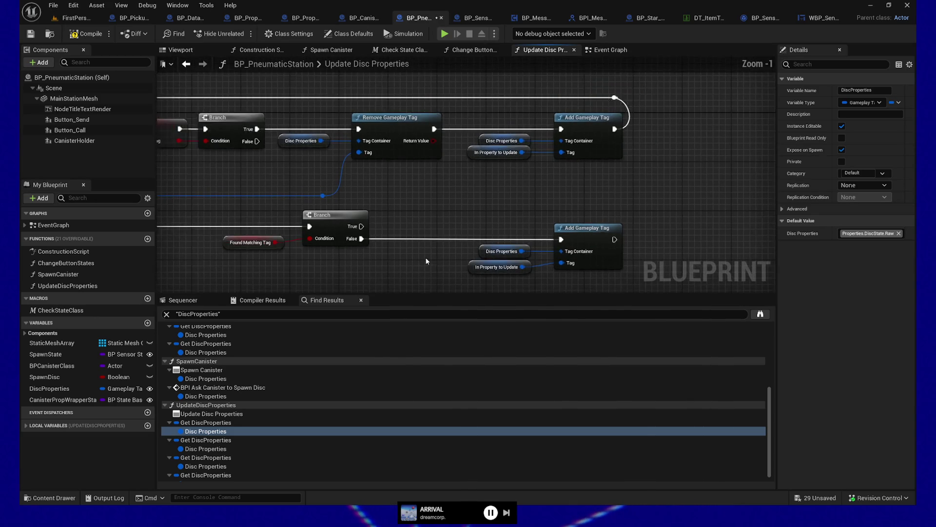
left_click_drag(427, 259, 632, 238)
scroll(632, 237, "down", 1)
mouse_move(418, 251)
left_mouse_down()
mouse_move(534, 267)
mouse_move(415, 234)
mouse_move(429, 203)
mouse_move(418, 215)
mouse_move(536, 221)
left_mouse_up()
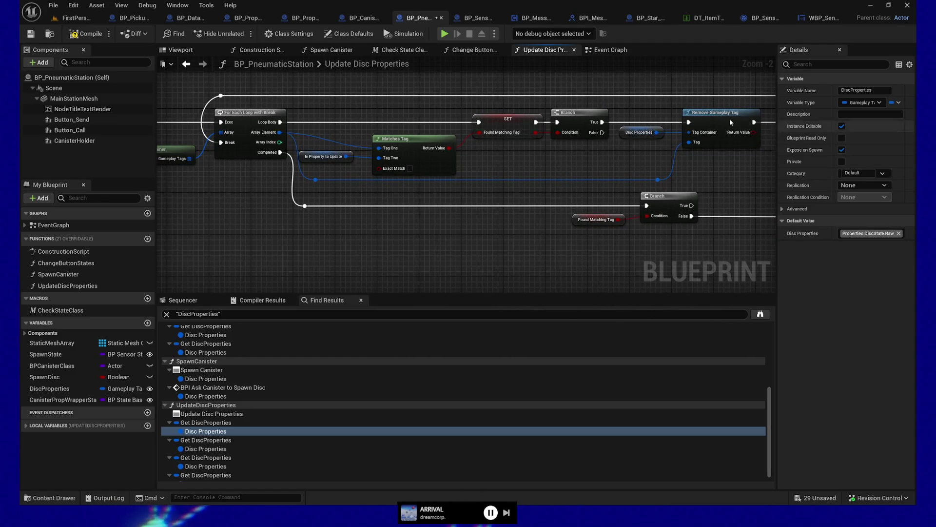
left_click_drag(688, 104, 636, 115)
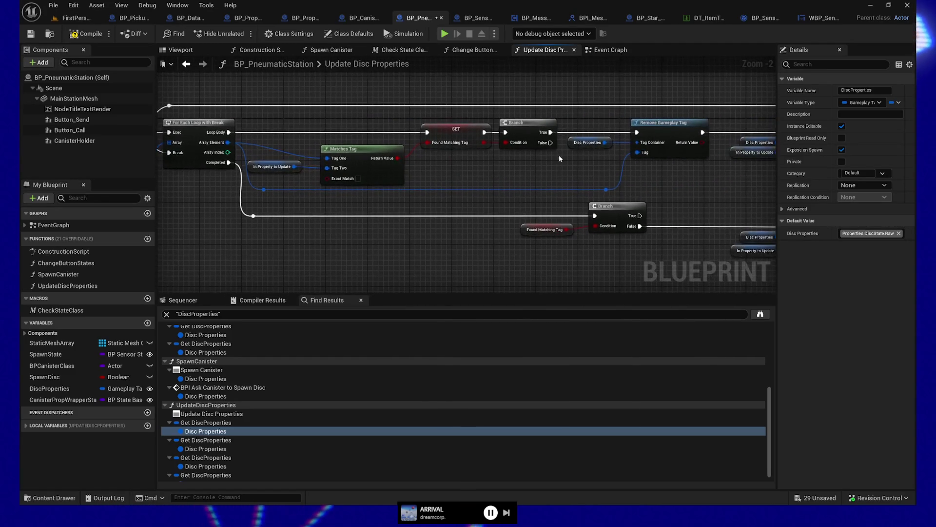
- Breakpoint the SET Found Matching Tag node, save the Blueprint, and start the play preview
left_click(452, 131)
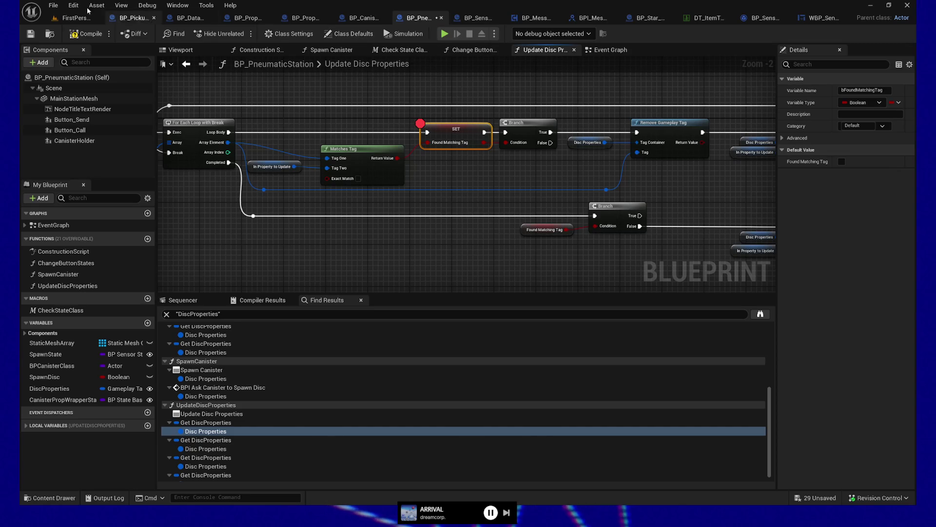
left_click(30, 33)
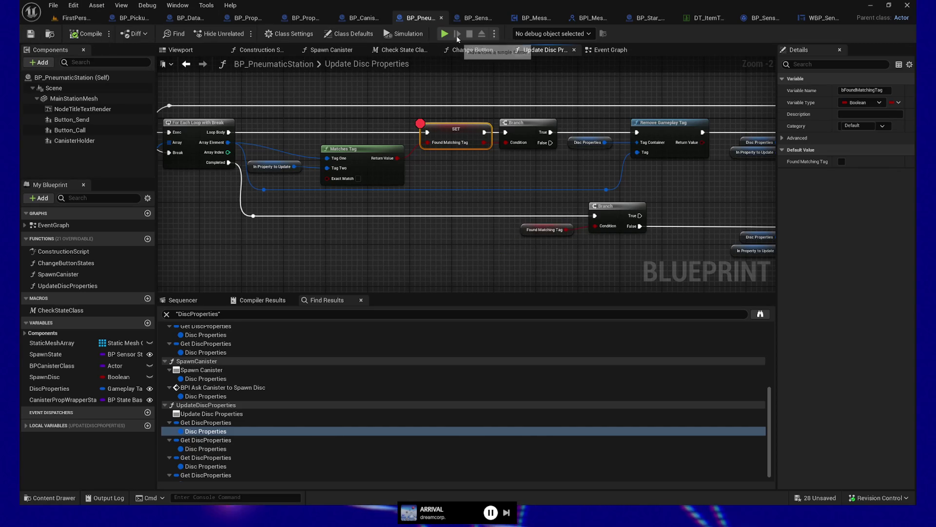
left_click(444, 34)
- In the preview, walk to the wall, grab the red data disc and send it from S-03
left_click(478, 216)
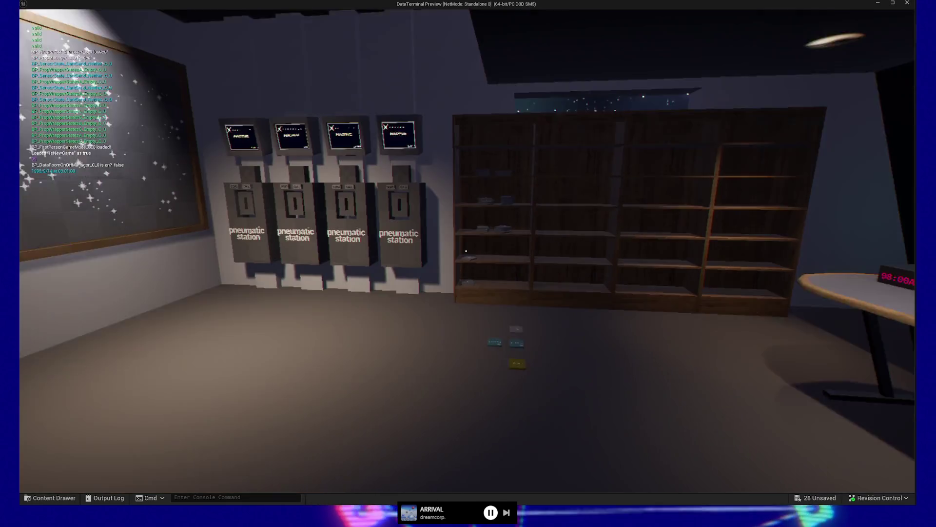
key("w")
key("w")
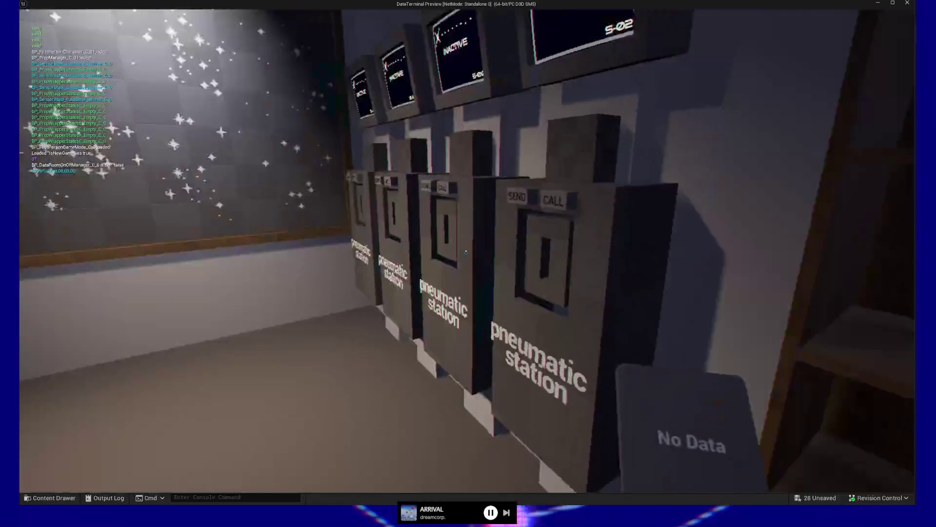
key("s")
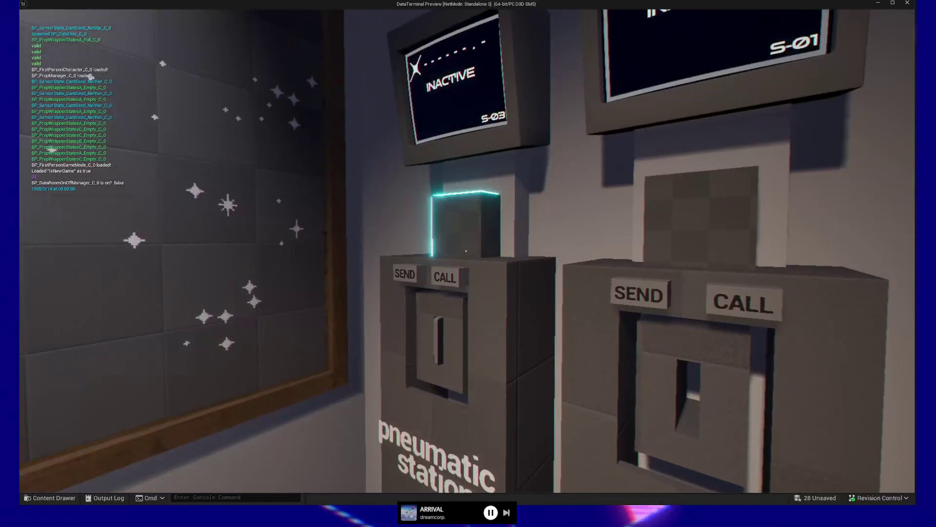
key("w")
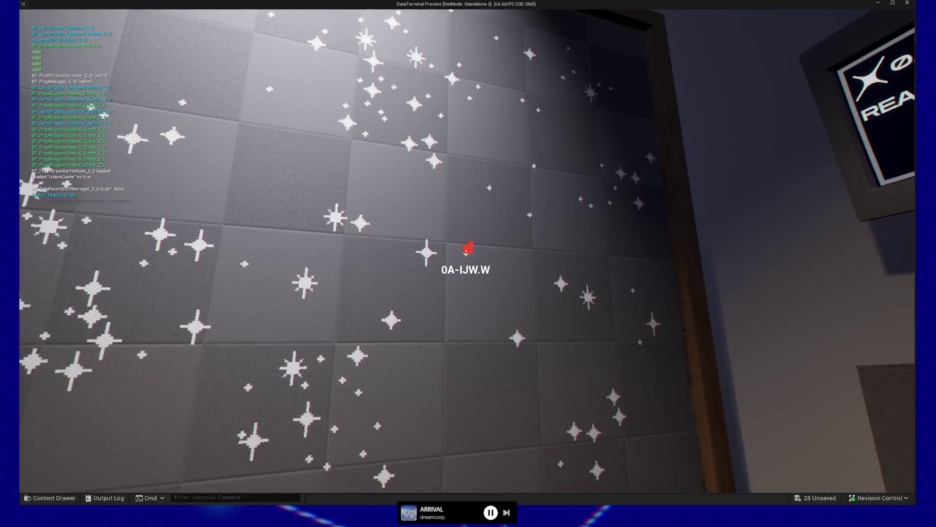
left_click(467, 252)
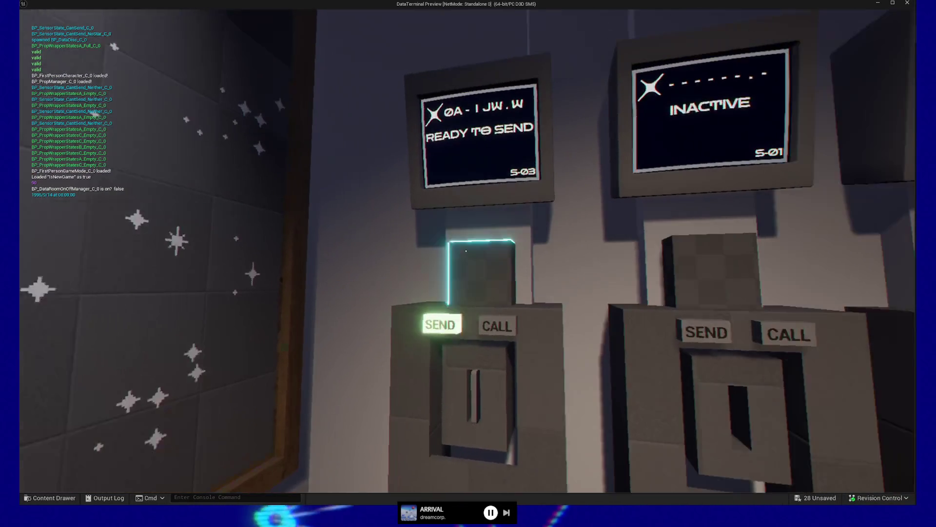
left_click(466, 251)
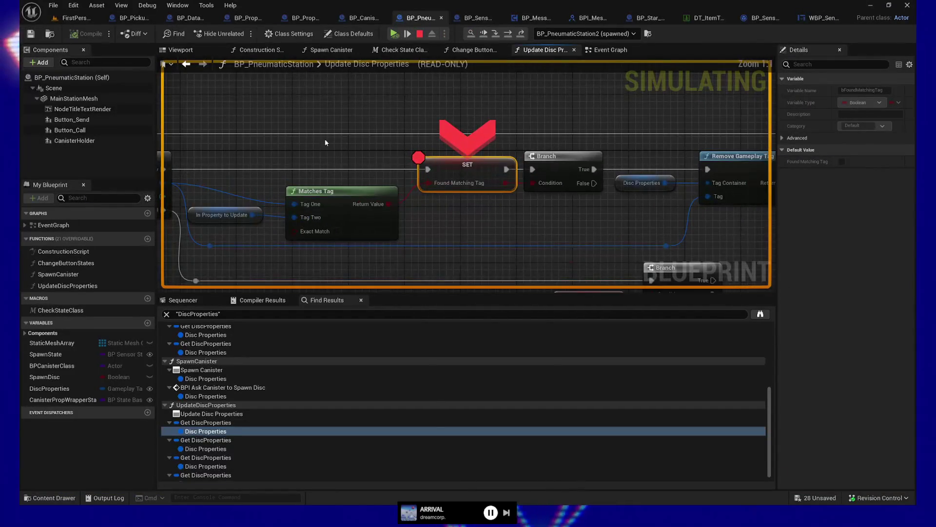
- Inspect the In Property to Update debug value and bring Break Gameplay Tag Container into view
mouse_move(428, 182)
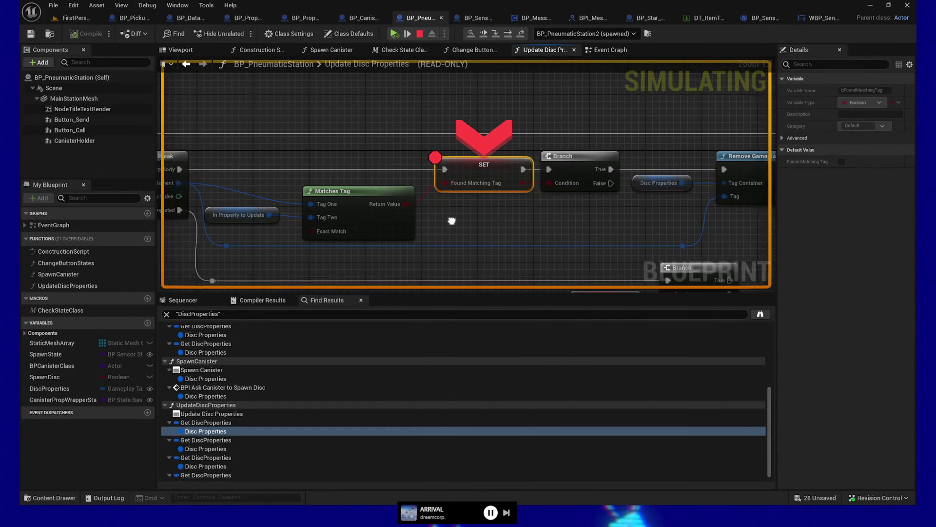
mouse_move(423, 198)
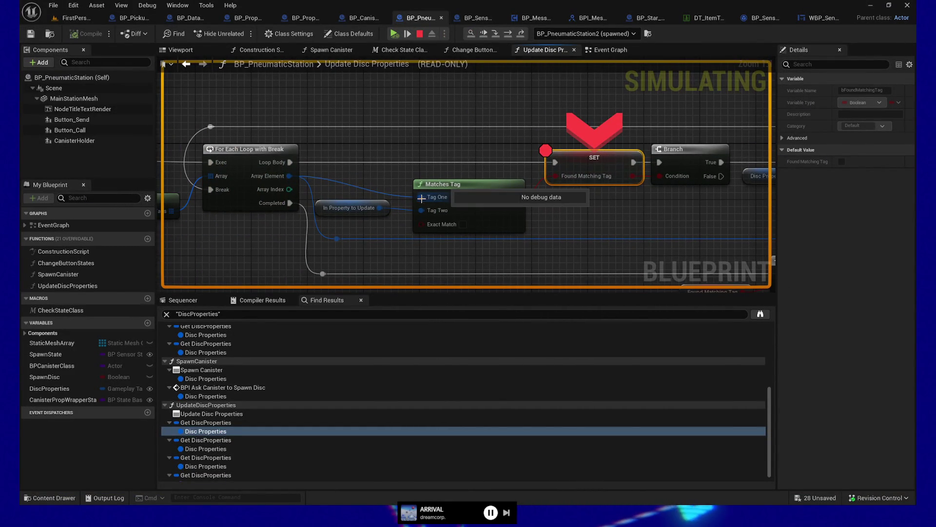
mouse_move(381, 208)
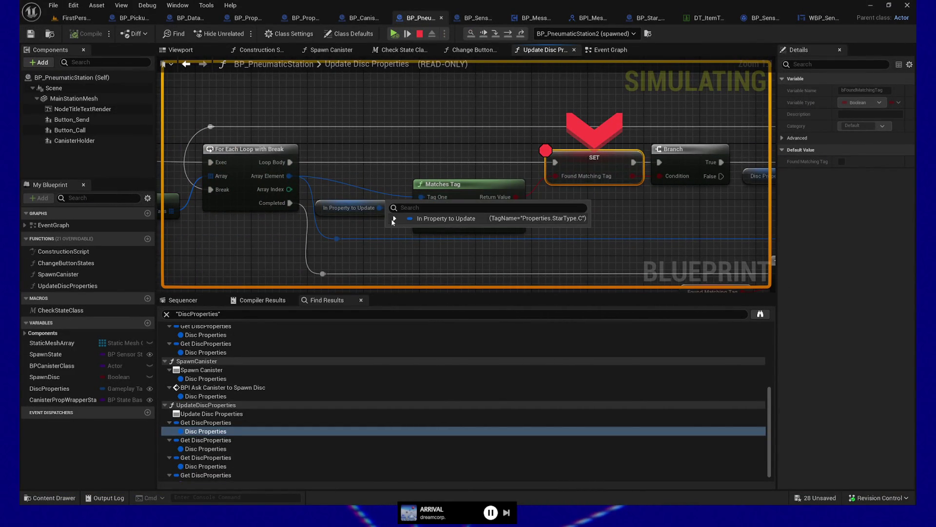
left_click(394, 219)
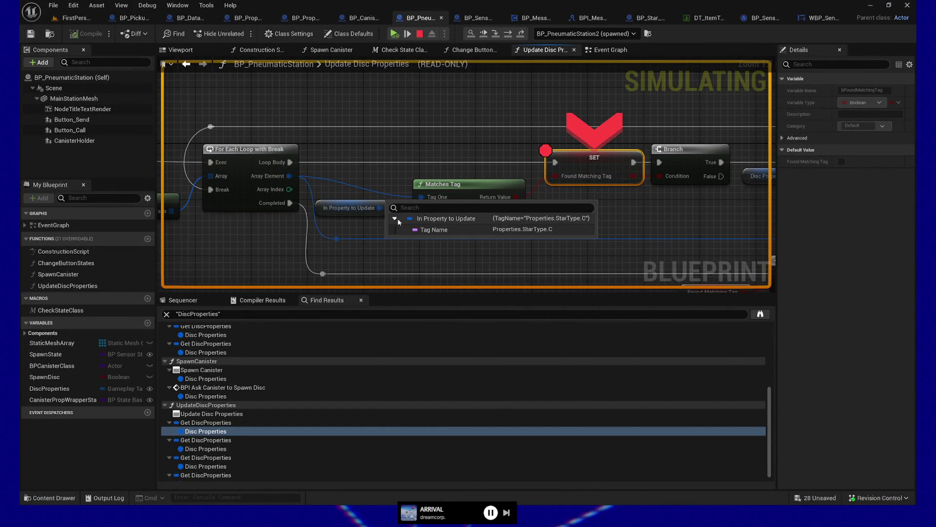
left_click(416, 176)
mouse_move(420, 195)
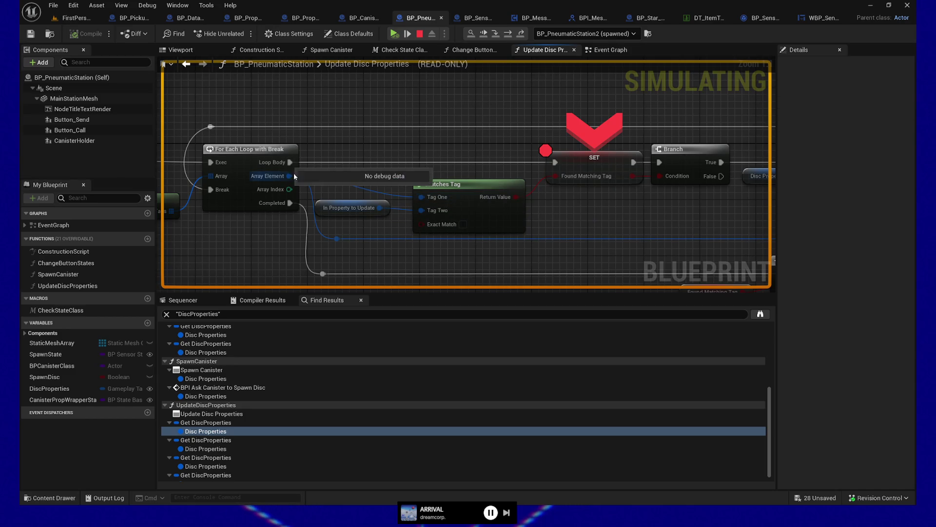
left_click_drag(421, 196, 674, 177)
mouse_move(304, 194)
mouse_move(274, 193)
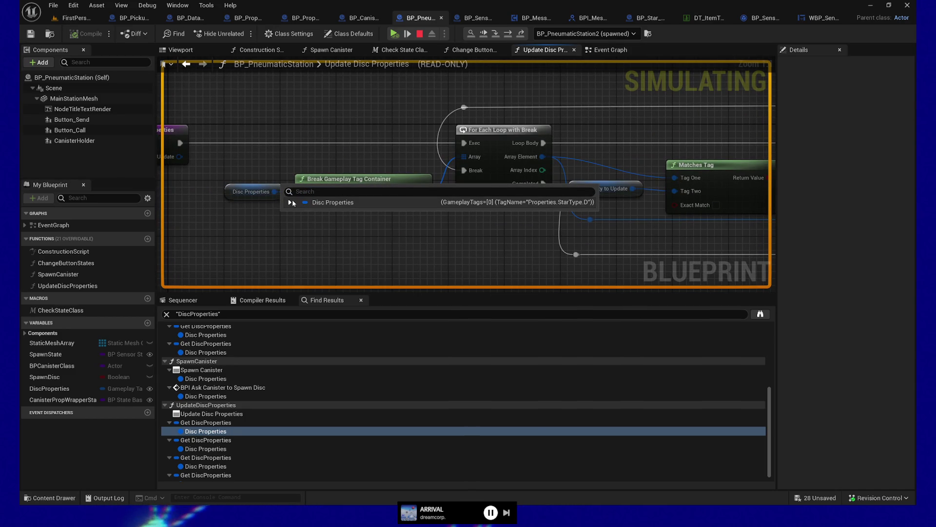
- Step with F10 to the Found Matching Tag breakpoint and expand the Disc Properties tag values
key("F10")
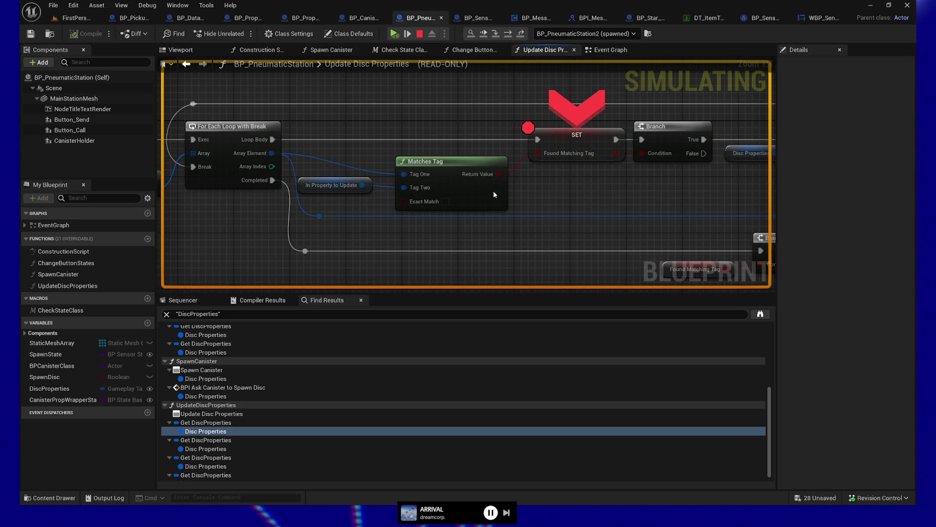
left_click_drag(231, 192, 463, 186)
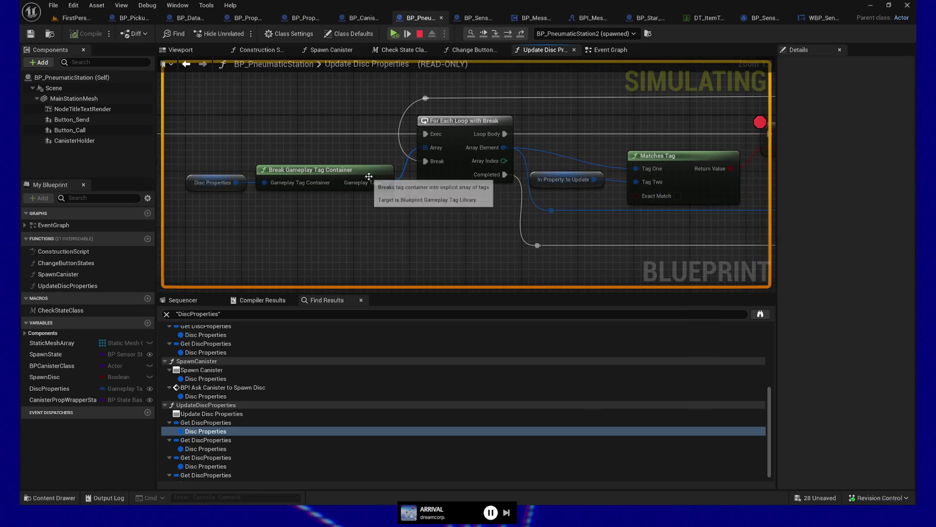
left_click(399, 193)
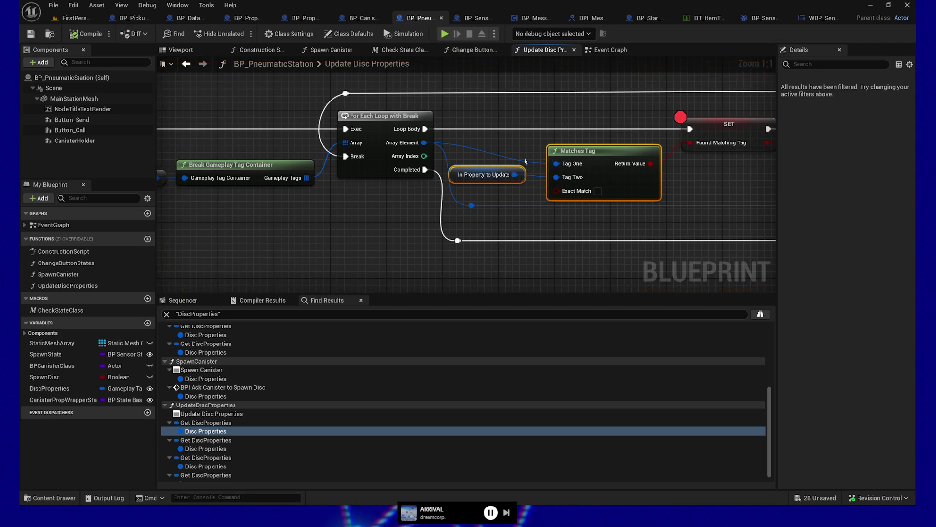
- Reconnect In Property to Update into Matches Tag, save, replay, and press SEND at the station
left_click_drag(495, 176, 537, 165)
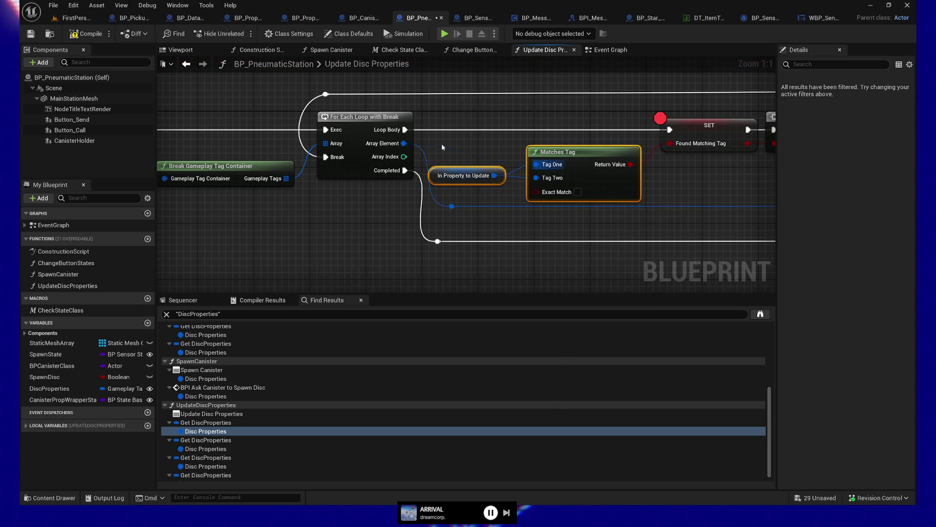
left_click_drag(404, 143, 536, 177)
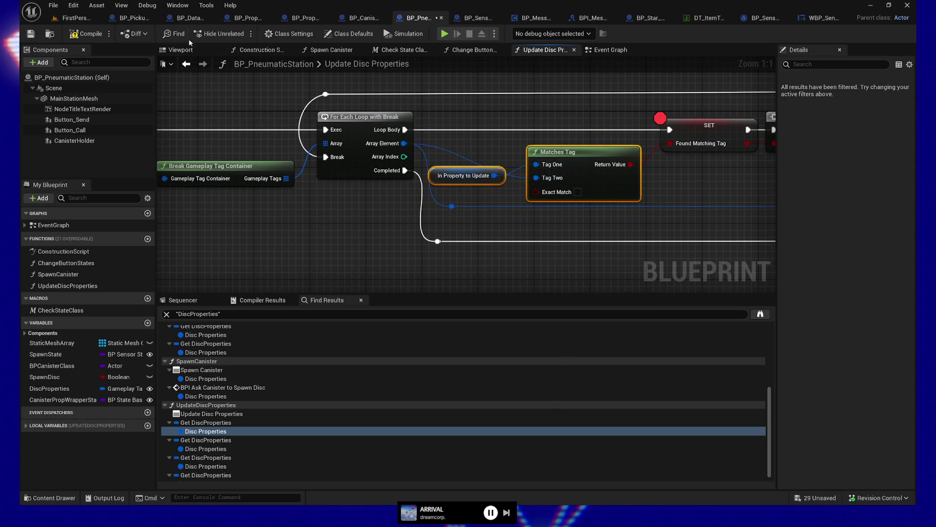
left_click(30, 35)
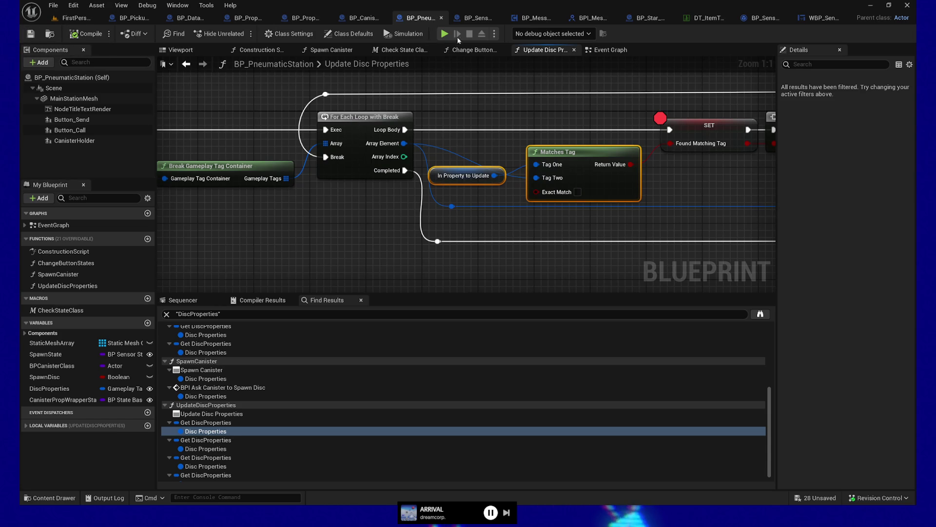
left_click(538, 167)
key("w")
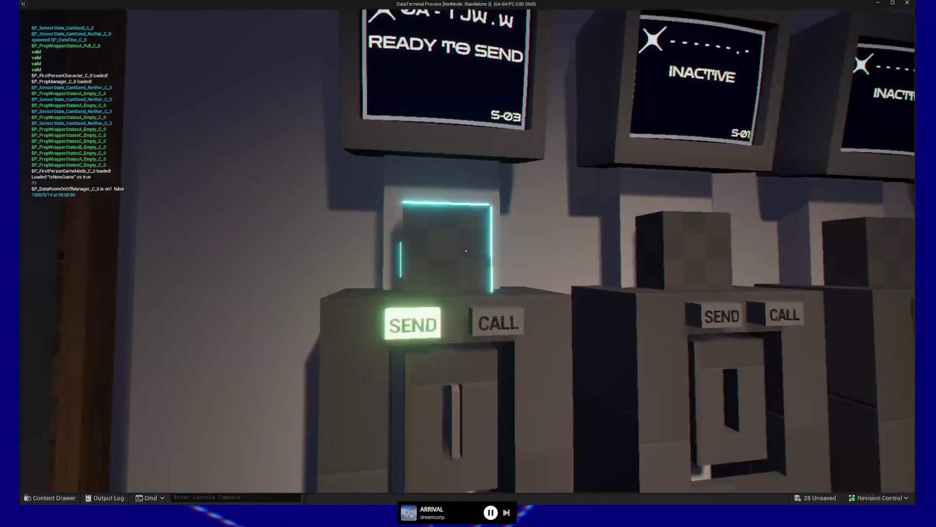
left_click(466, 250)
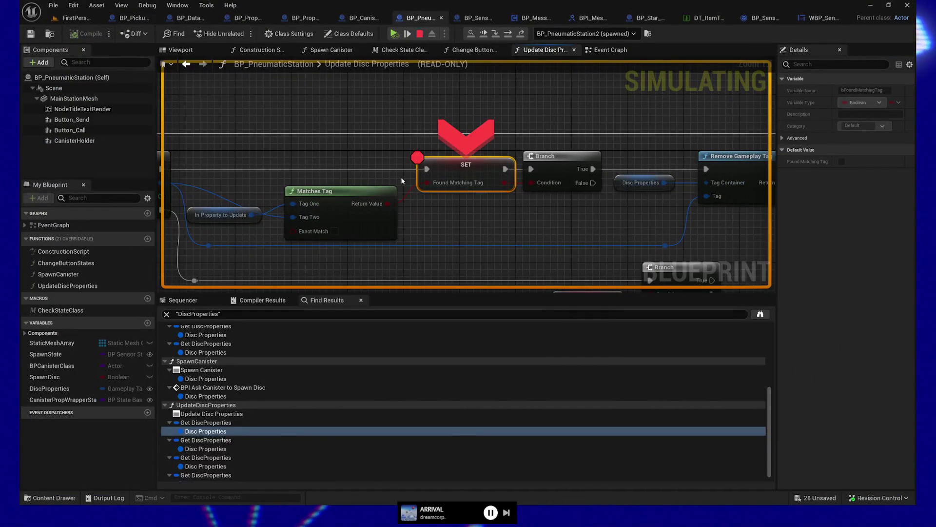
- Compare the In Property to Update and Disc Properties tag values, then advance with F10
mouse_move(430, 180)
left_mouse_down()
mouse_move(422, 168)
mouse_move(628, 156)
left_mouse_up()
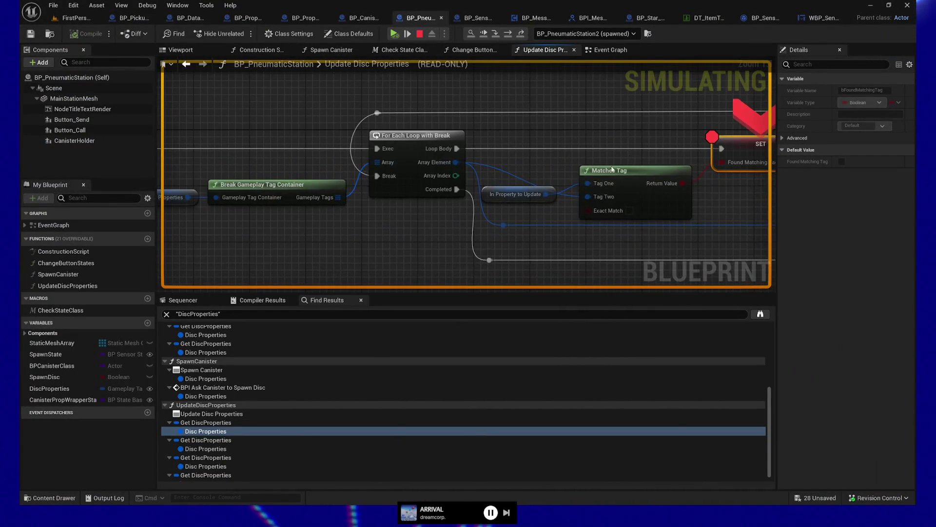
mouse_move(545, 195)
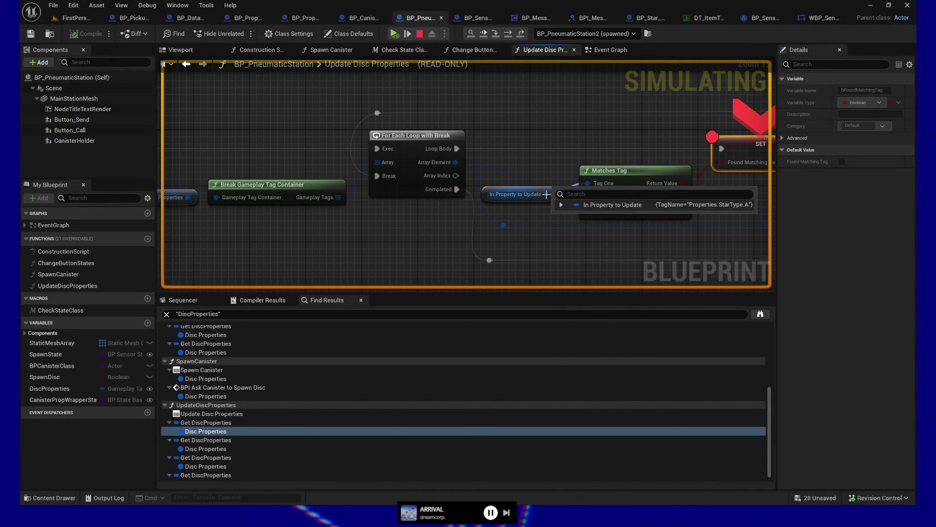
mouse_move(587, 185)
left_click_drag(537, 171, 624, 158)
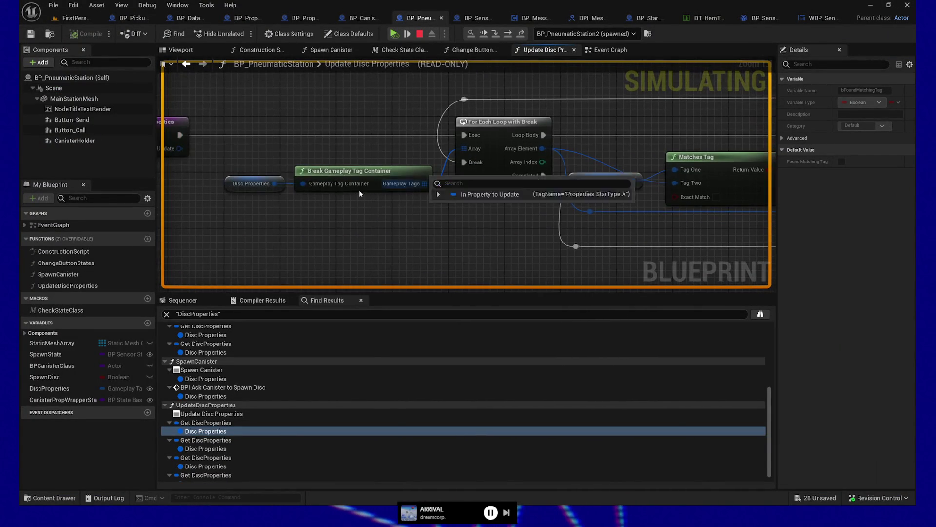
mouse_move(276, 184)
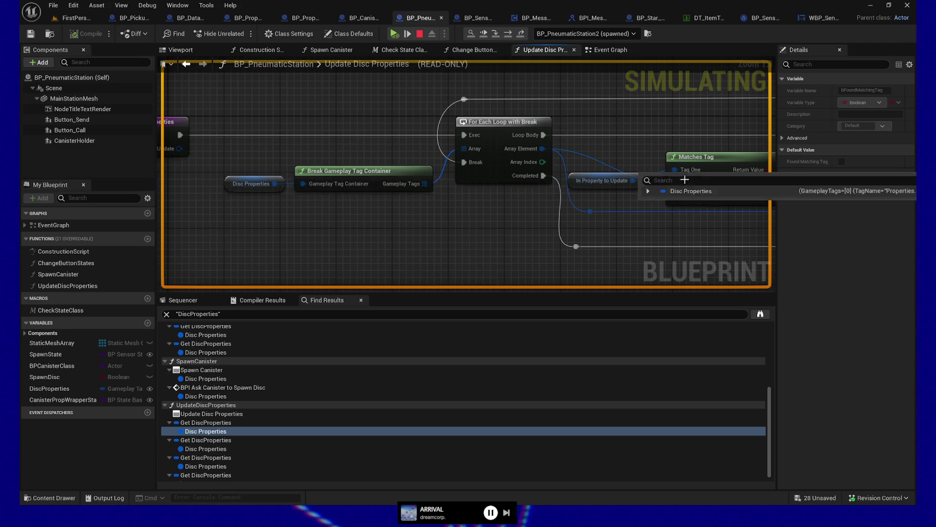
key("F10")
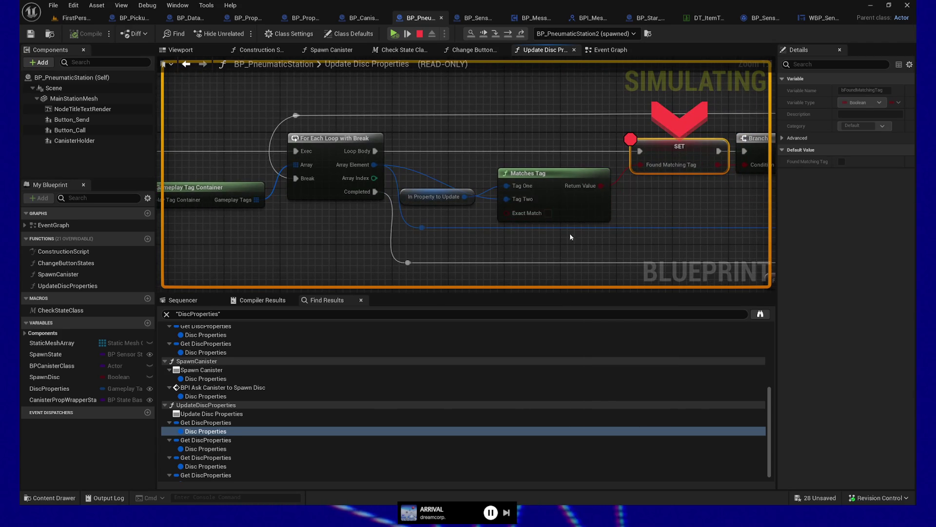
mouse_move(601, 185)
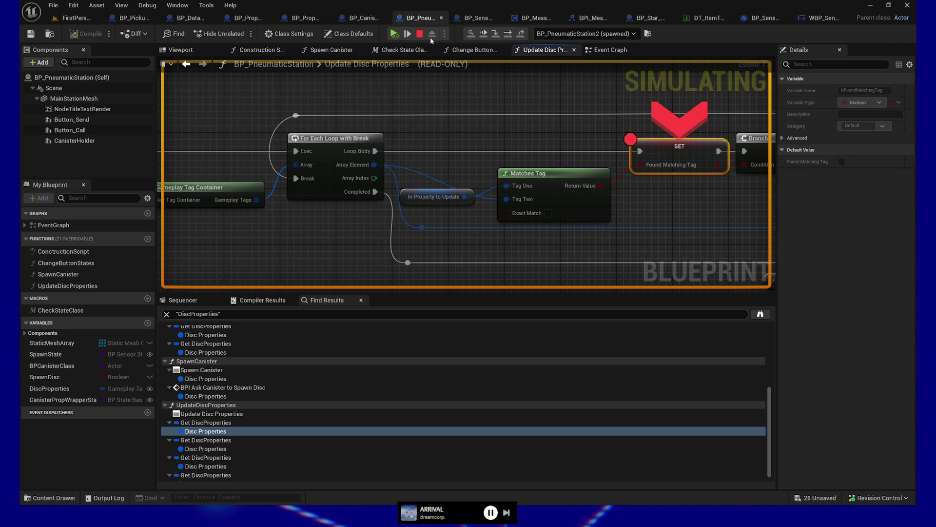
- Stop the playtest and drag from In Property to Update to list Gameplay Tags functions
left_click(419, 34)
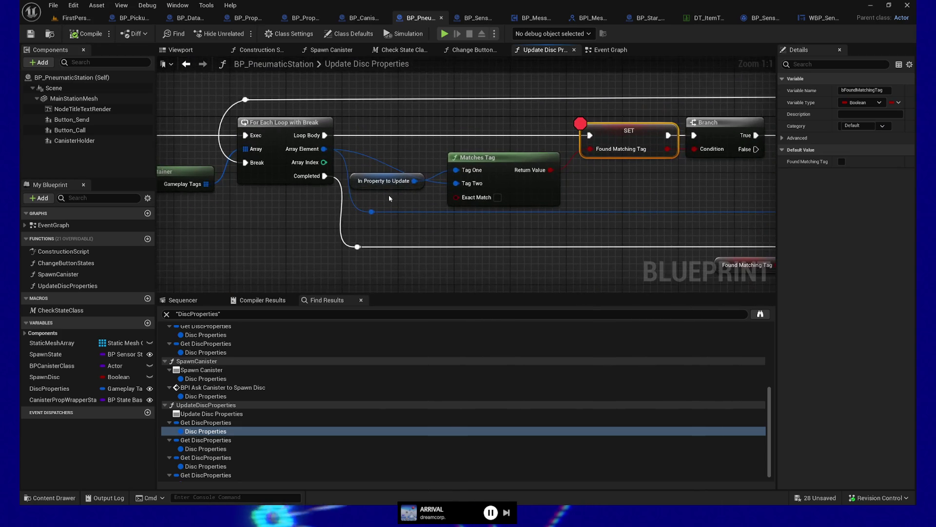
left_click_drag(415, 181, 466, 277)
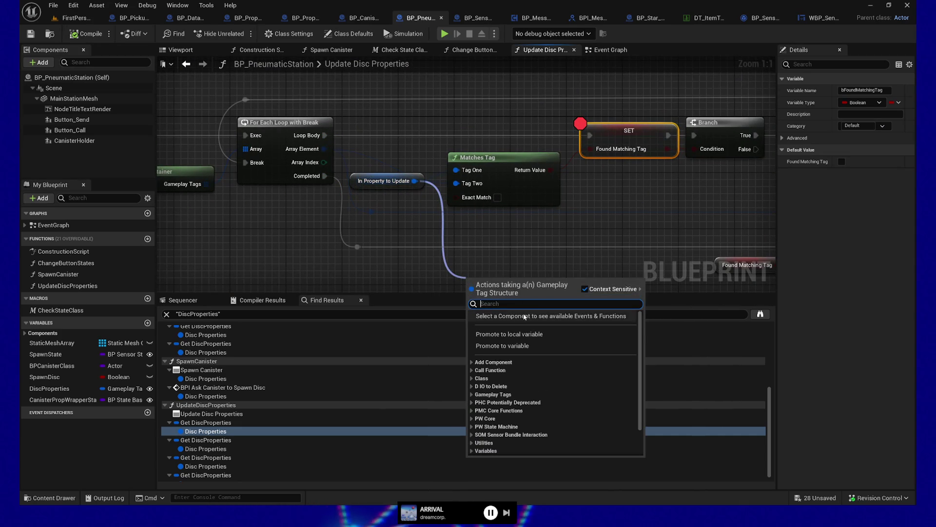
left_click(536, 394)
scroll(572, 376, "down", 2)
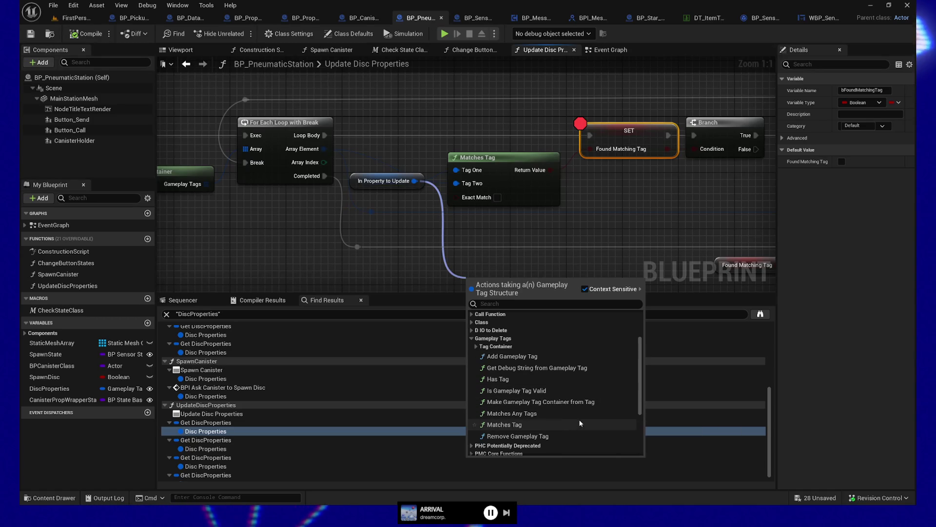
- Place a Has Tag node below Matches Tag and frame it alongside Break Gameplay Tag Container
scroll(605, 359, "down", 2)
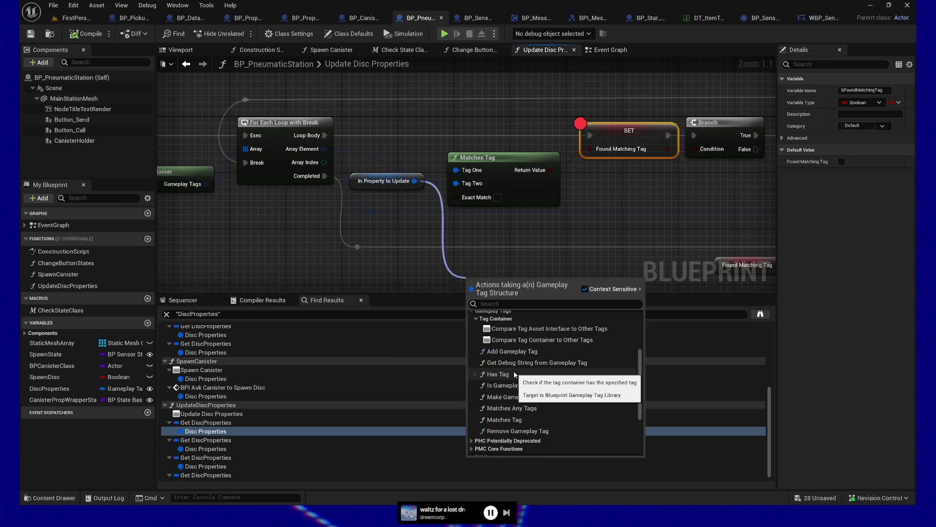
left_click(514, 374)
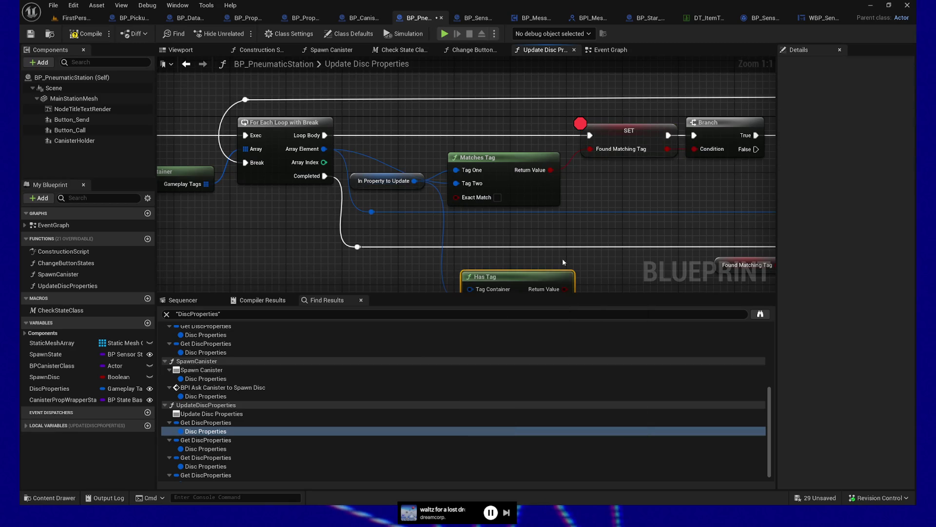
left_click_drag(563, 259, 563, 197)
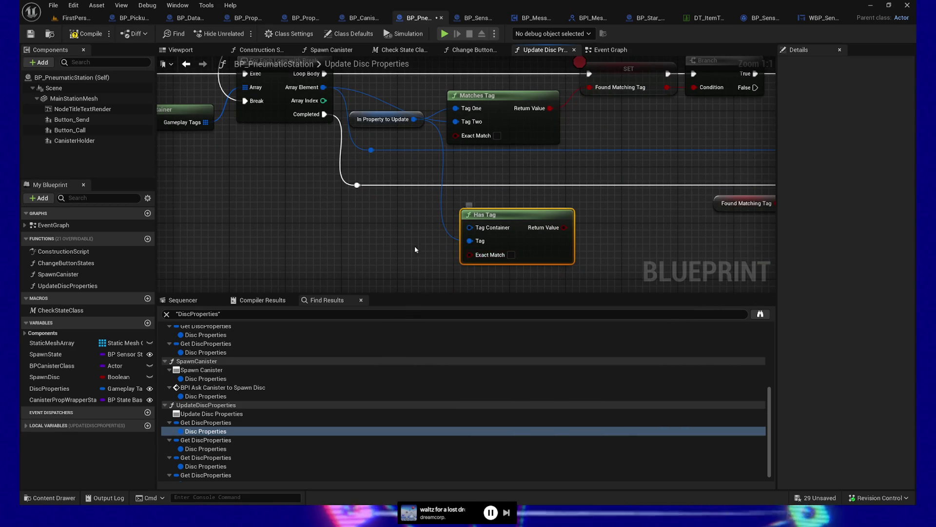
scroll(415, 246, "down", 1)
left_click_drag(406, 256, 467, 236)
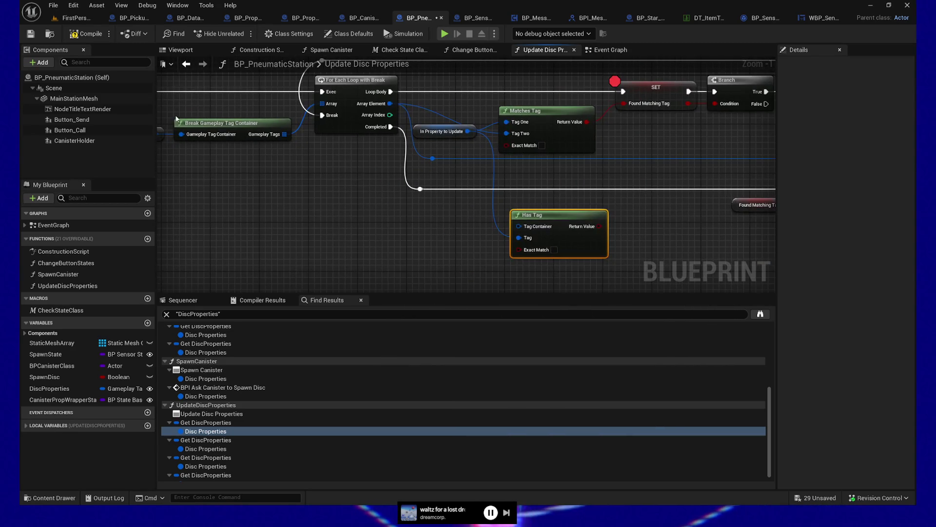
mouse_move(353, 203)
left_mouse_down()
mouse_move(395, 250)
mouse_move(445, 232)
mouse_move(385, 211)
left_mouse_up()
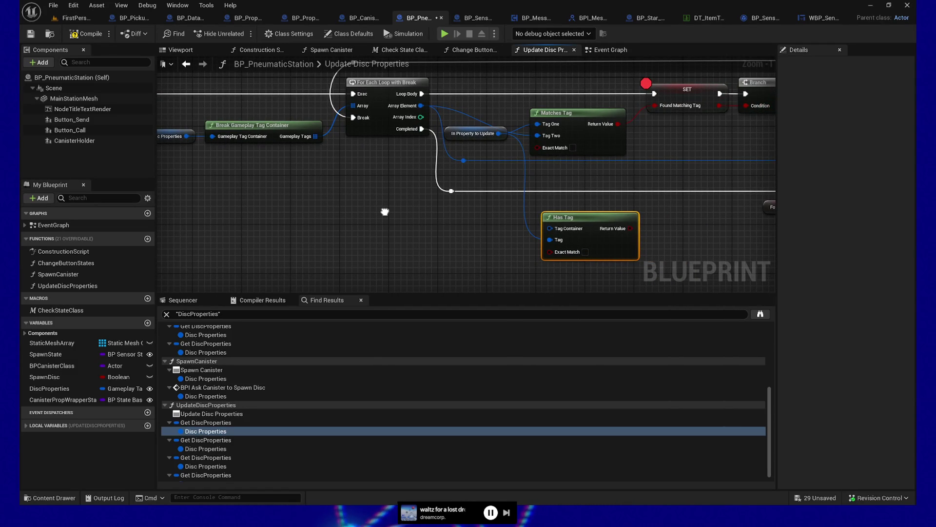
left_click_drag(385, 212, 384, 211)
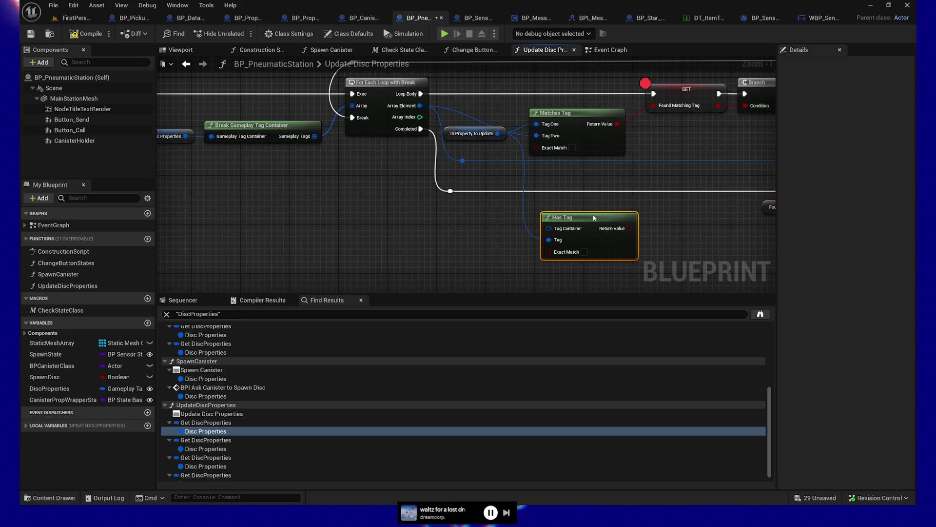
- Delete the Has Tag node and line In Property to Update up with Tag One
key("Delete")
left_click_drag(610, 210, 592, 270)
left_click(469, 191)
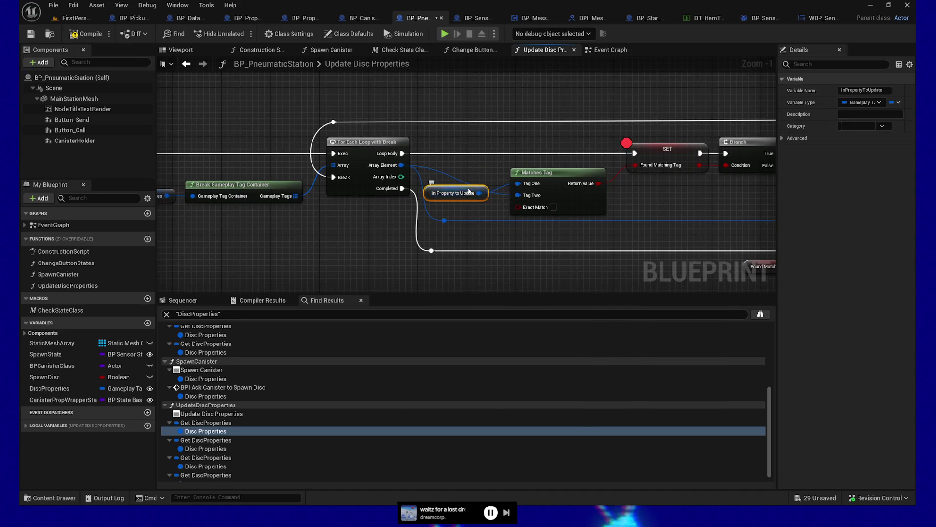
left_click_drag(469, 192, 475, 180)
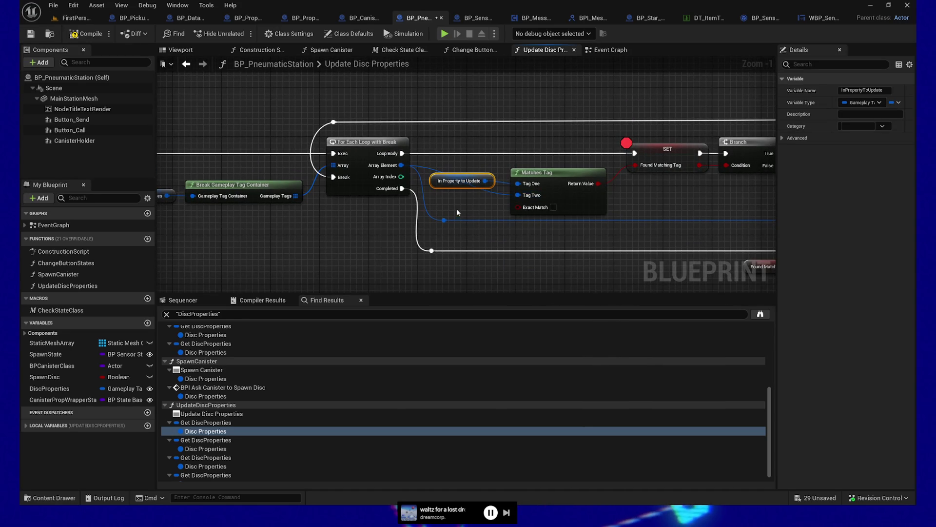
left_click_drag(458, 212, 457, 206)
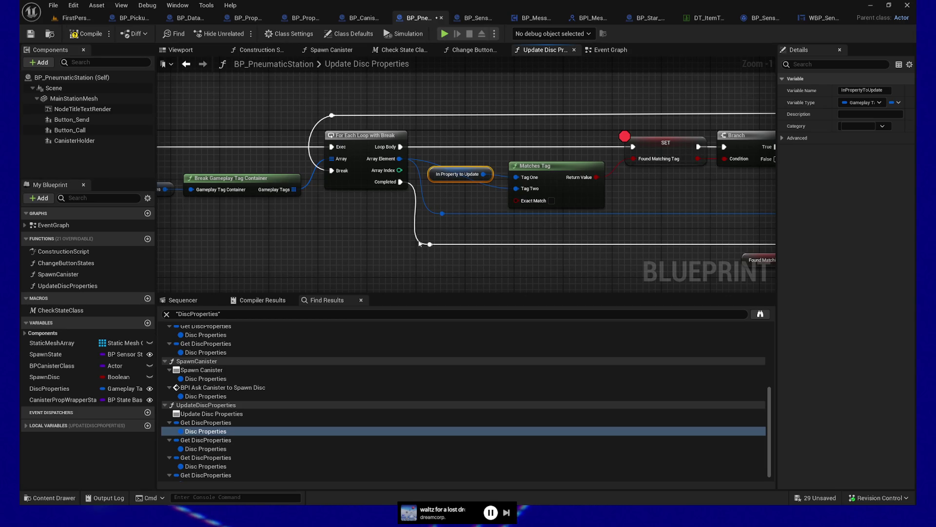
- Add a reroute knot on the Tag One wire under In Property to Update, shifting Matches Tag right
left_click(562, 177)
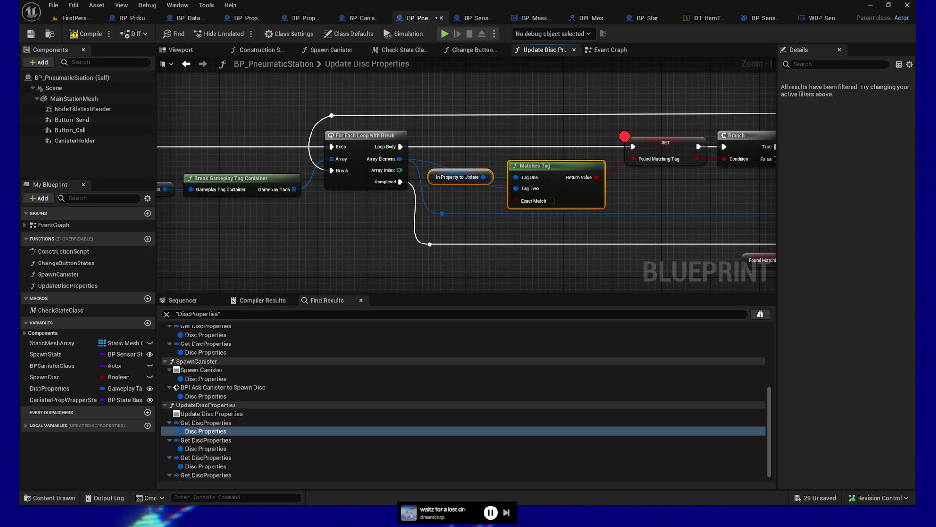
scroll(485, 207, "up", 1)
left_click_drag(495, 203, 487, 199)
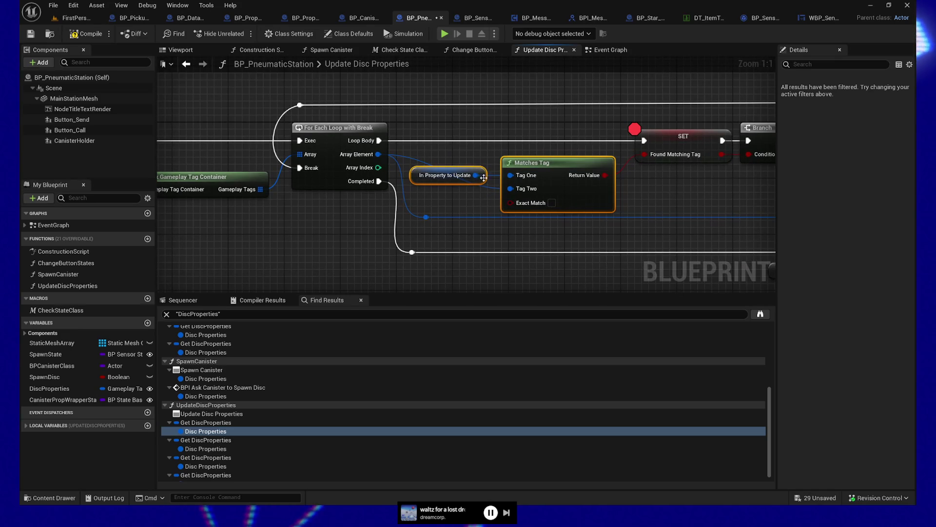
left_click_drag(437, 149, 433, 161)
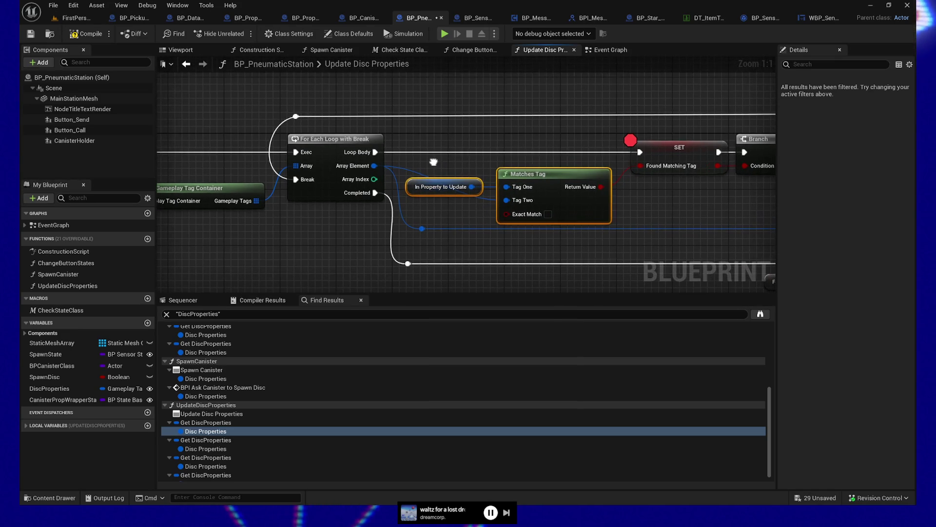
double_click(485, 194)
mouse_move(485, 194)
left_mouse_down()
mouse_move(416, 200)
mouse_move(474, 211)
left_mouse_up()
mouse_move(428, 169)
left_mouse_down()
mouse_move(464, 205)
mouse_move(470, 185)
left_mouse_up()
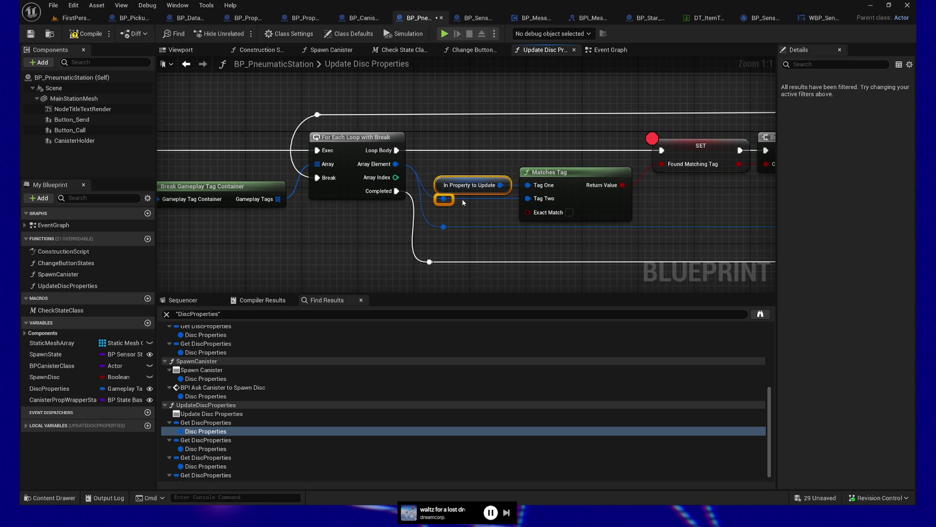
left_click(549, 174, "ctrl")
left_click_drag(549, 176, 556, 179)
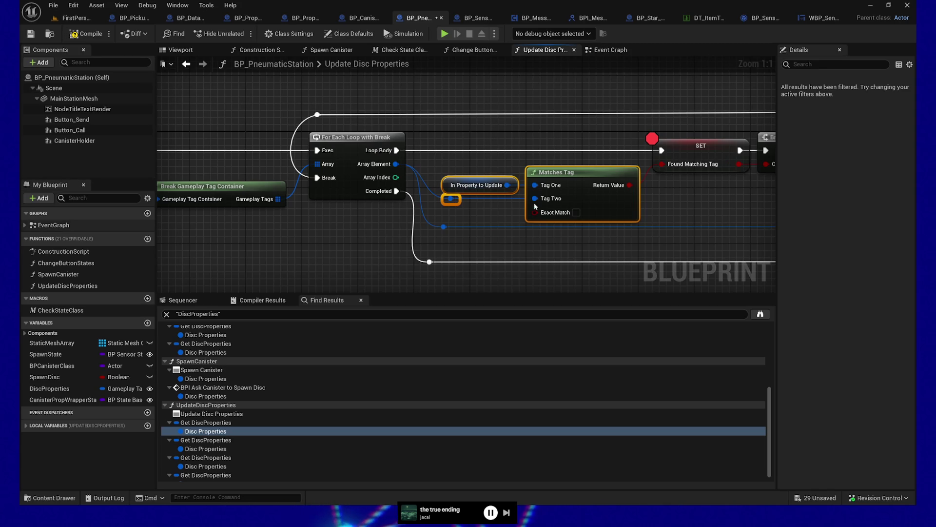
- Enlarge the graph area and select the Disc Properties and Break Gameplay Tag Container nodes
left_click(323, 237)
mouse_move(322, 232)
left_mouse_down()
mouse_move(396, 268)
mouse_move(411, 374)
left_mouse_up()
left_click_drag(367, 349, 524, 356)
mouse_move(233, 180)
left_mouse_down()
mouse_move(372, 248)
mouse_move(361, 238)
left_mouse_up()
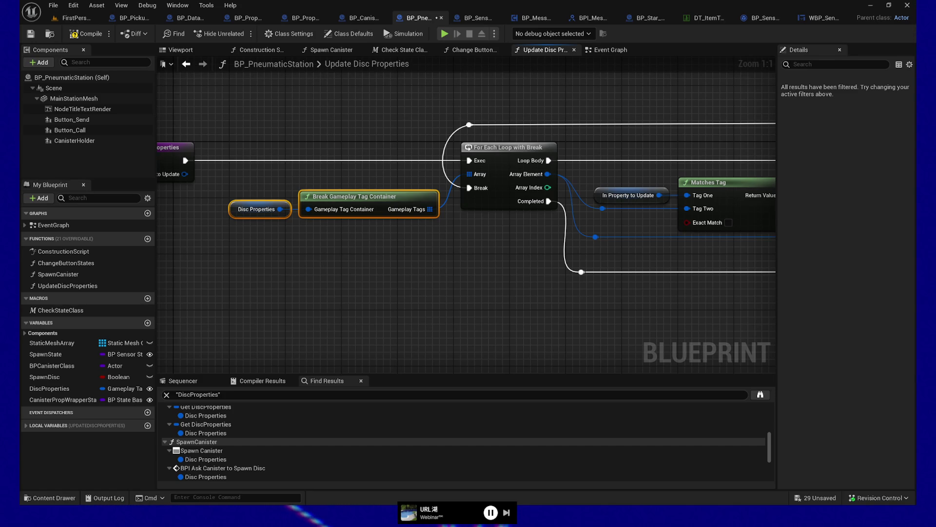
- Select In Property to Update and Matches Tag, then bring the Disc Properties nodes back into view
mouse_move(374, 334)
left_mouse_down()
mouse_move(446, 258)
mouse_move(463, 336)
left_mouse_up()
mouse_move(579, 328)
left_mouse_down()
mouse_move(554, 341)
mouse_move(387, 255)
left_mouse_up()
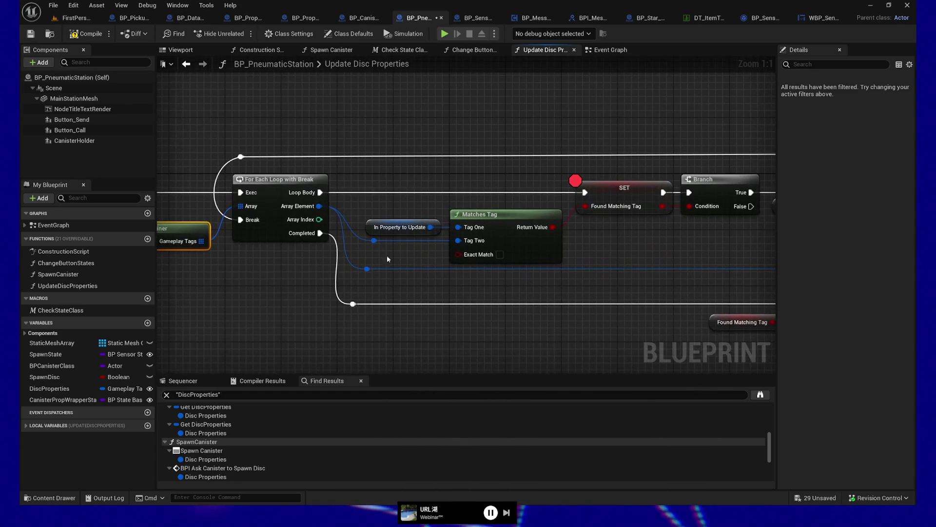
left_click_drag(356, 201, 484, 289)
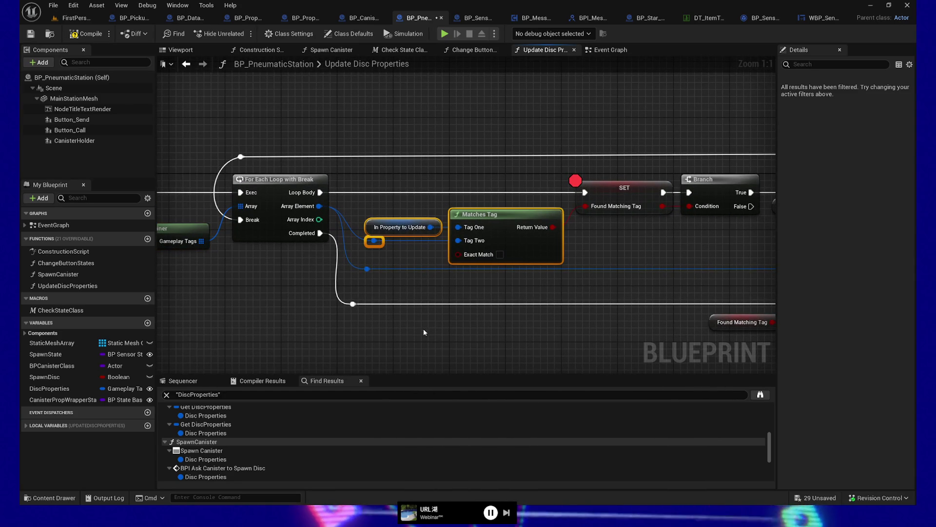
left_click_drag(289, 331, 497, 329)
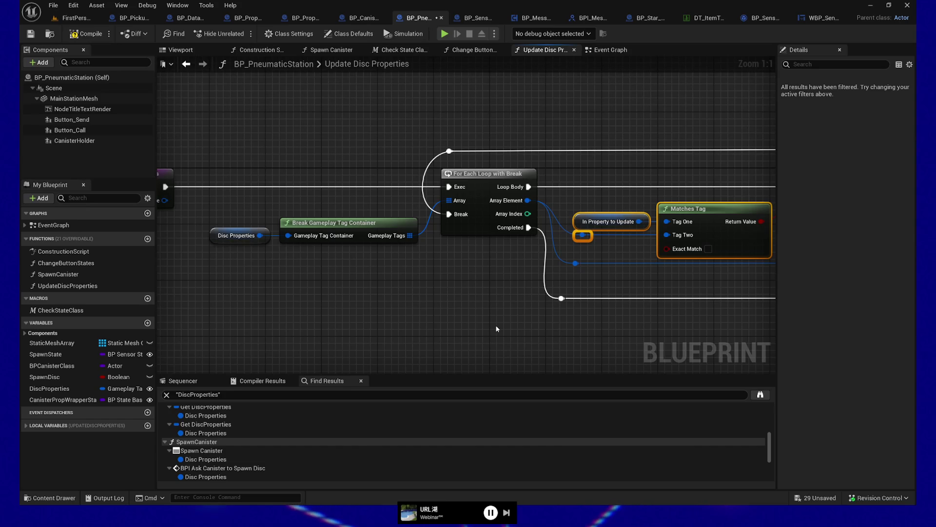
left_click_drag(441, 309, 429, 314)
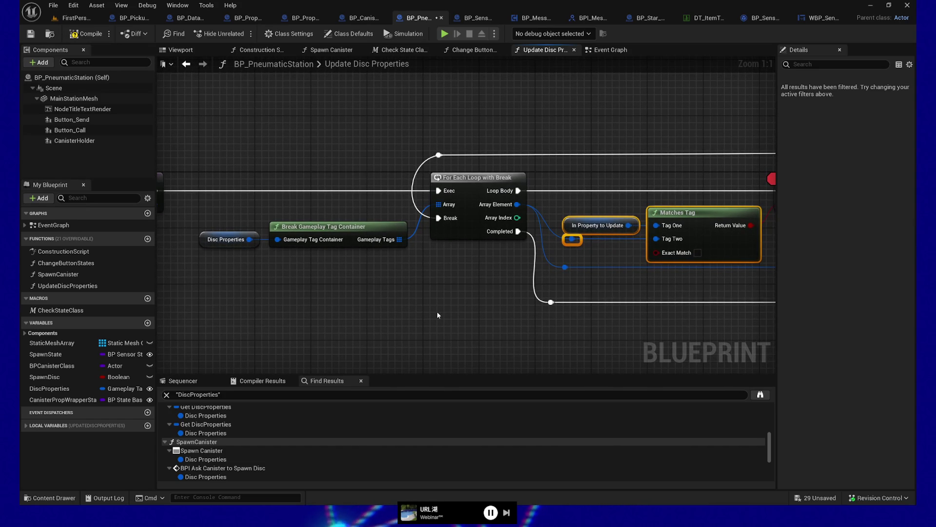
- Pull a wire from In Property to Update and add a Matches Tag node connected to it
left_click_drag(255, 245, 270, 291)
type("parent")
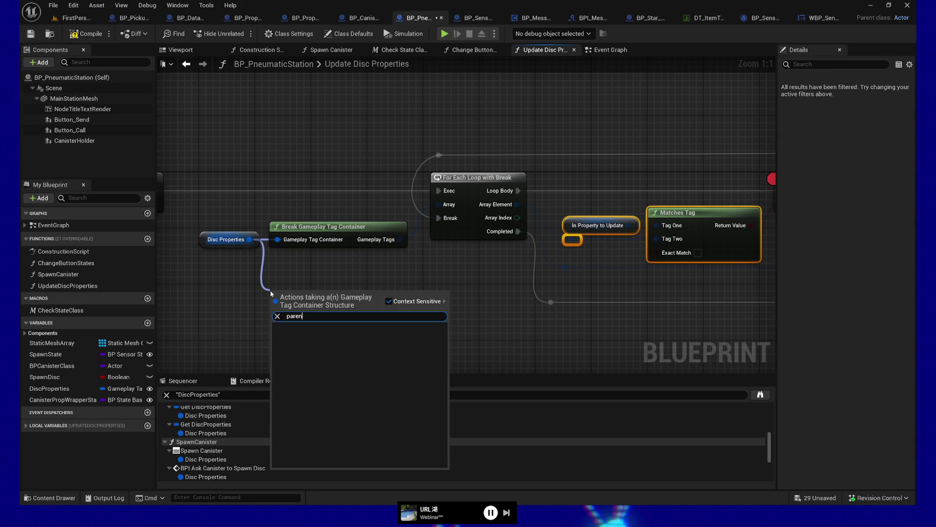
left_click(309, 274)
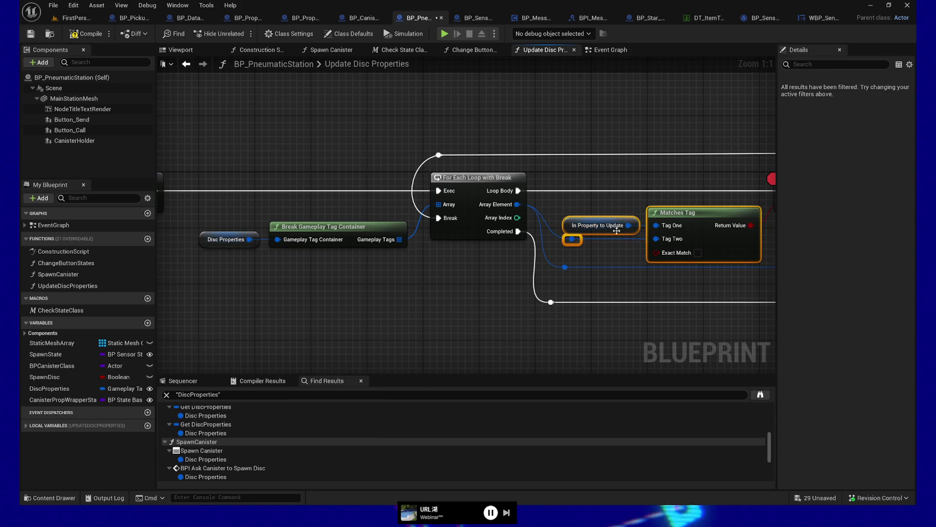
left_click_drag(629, 226, 647, 122)
type("parent")
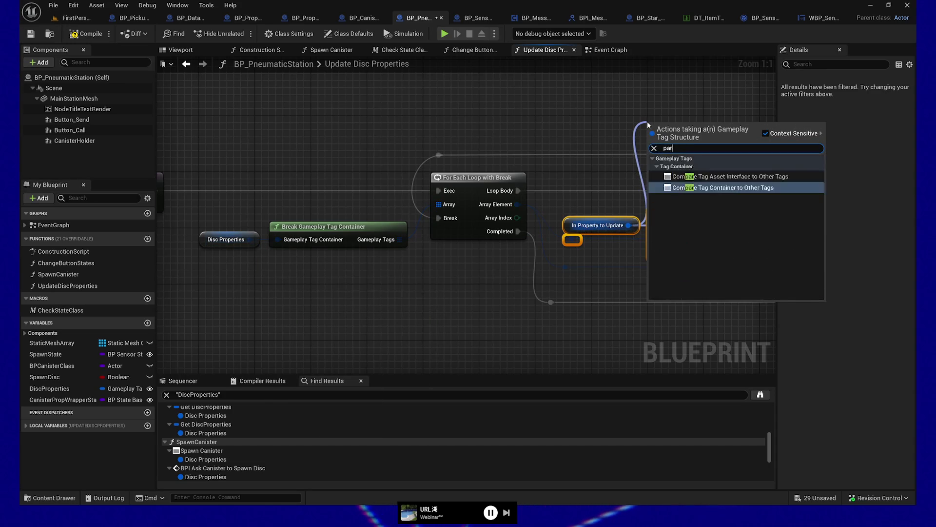
key("BackSpace")
key("BackSpace")
key("BackSpace")
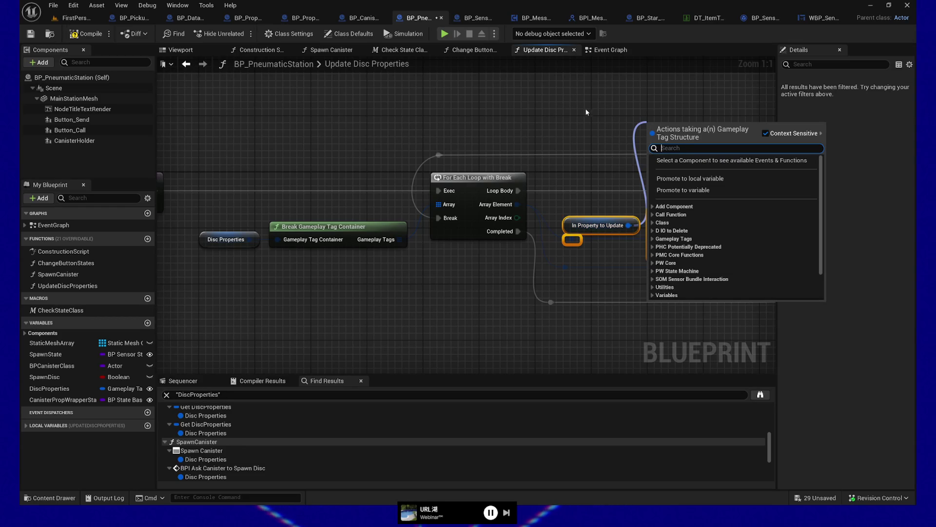
type("matches tag")
key("Return")
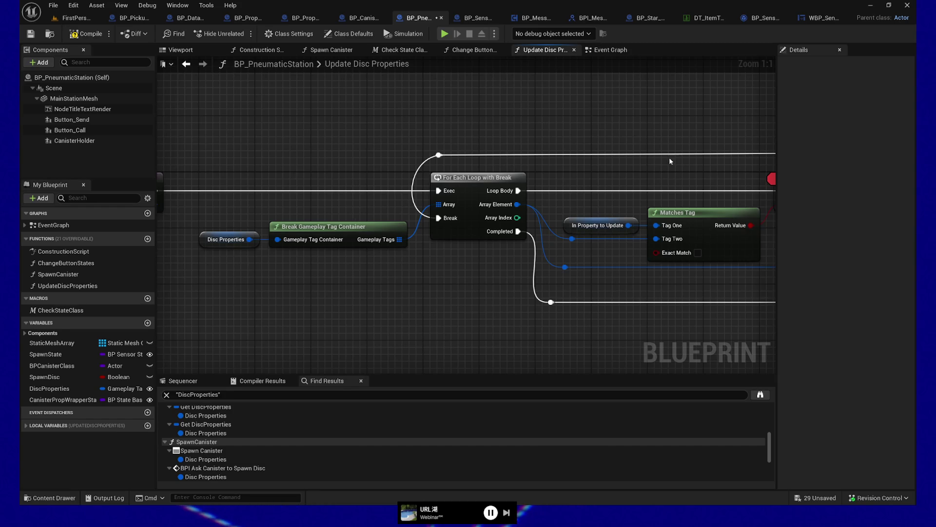
- Bring the SET and Branch nodes into view
left_click_drag(669, 157, 527, 155)
- Wrap In Property to Update, Matches Tag and the reroute knots in a comment box, stretched taller
left_click(673, 194)
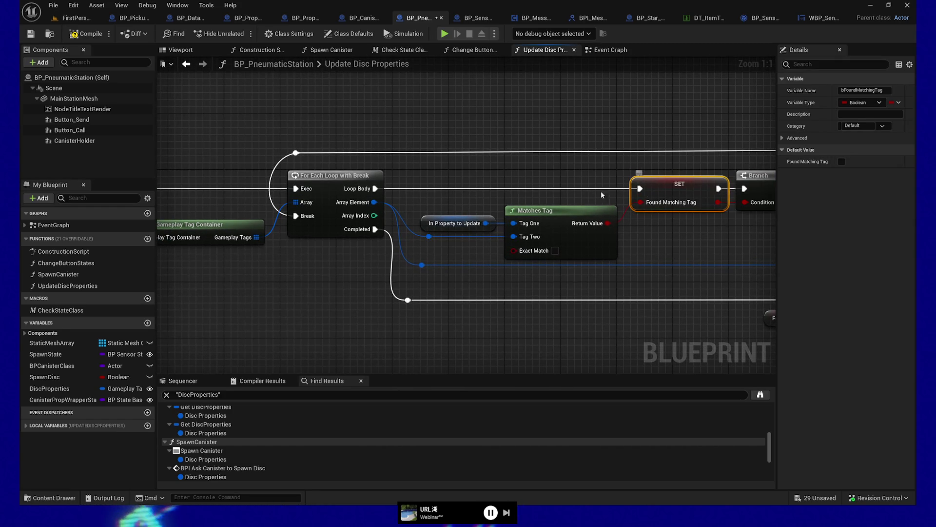
left_click_drag(504, 117, 452, 117)
mouse_move(351, 117)
left_mouse_down()
mouse_move(580, 356)
mouse_move(573, 350)
left_mouse_up()
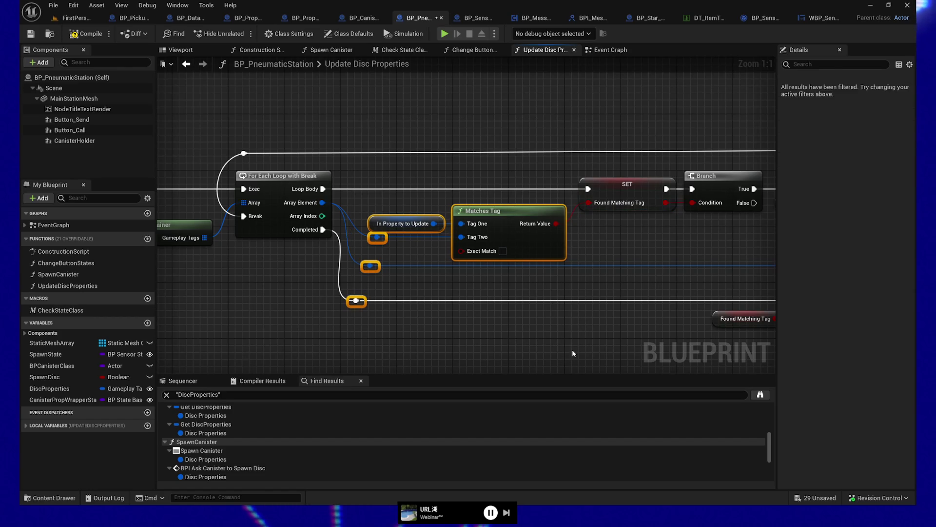
key("c")
key("Return")
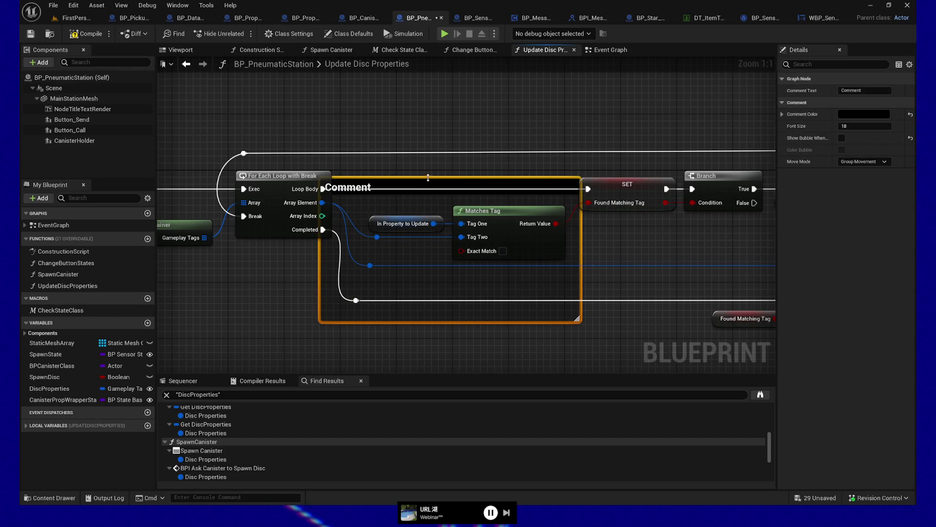
left_click_drag(428, 178, 413, 78)
- Title the comment box FIXME, replacing an interim TODO: title, and open its Comment Color
double_click(412, 86)
type("TODO:")
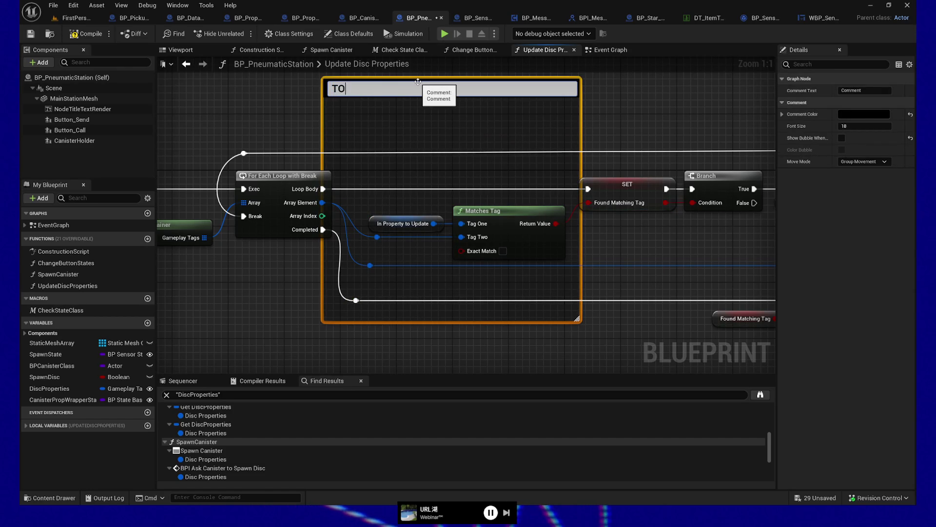
key("Return")
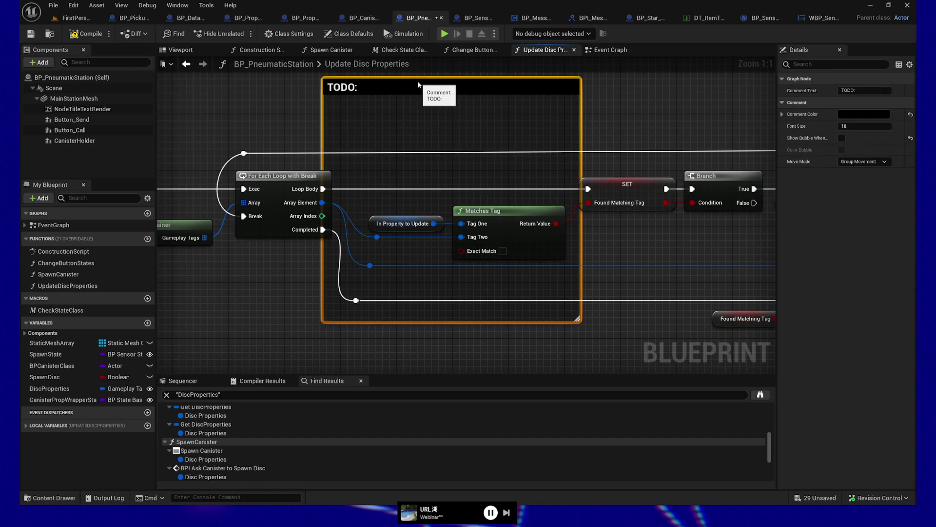
double_click(410, 86)
type("FIXME")
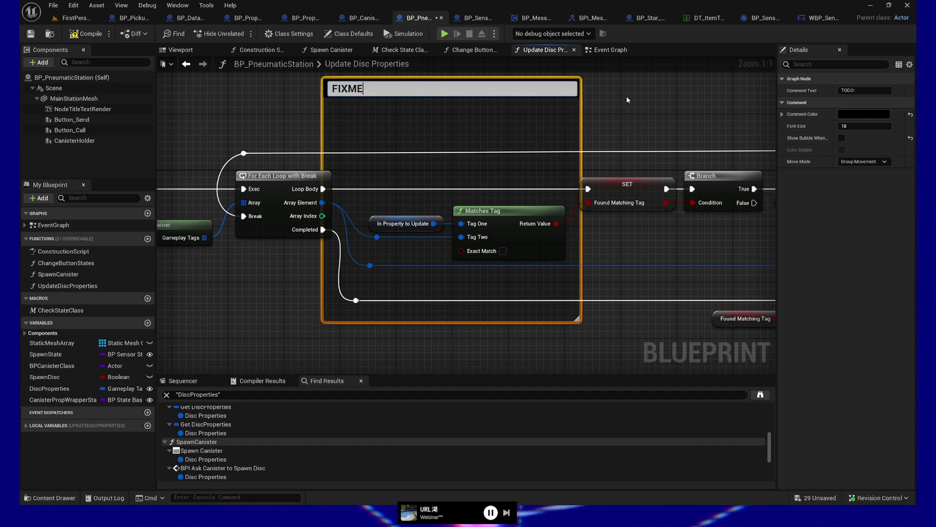
key("Return")
left_click(873, 115)
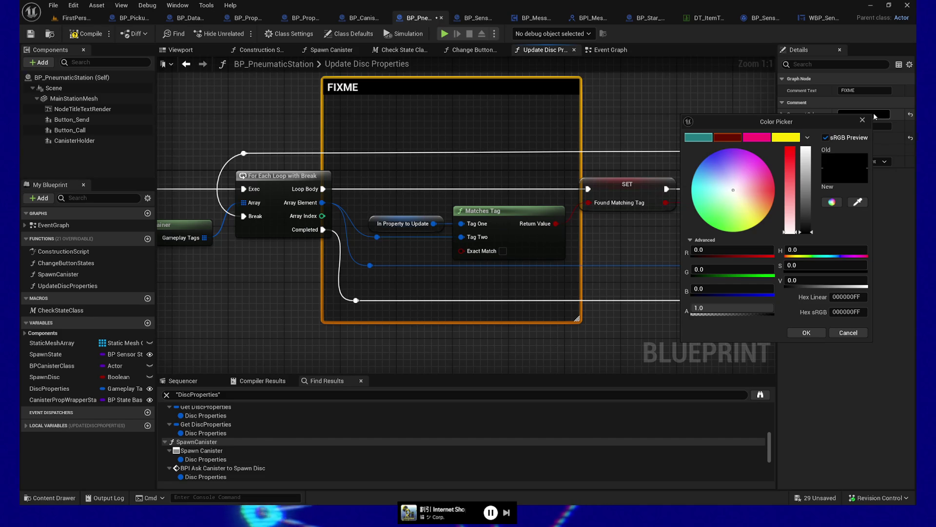
- Colour the FIXME comment pink, save BP_PneumaticStation, and narrow the box's edges slightly
left_click(757, 137)
left_click(599, 112)
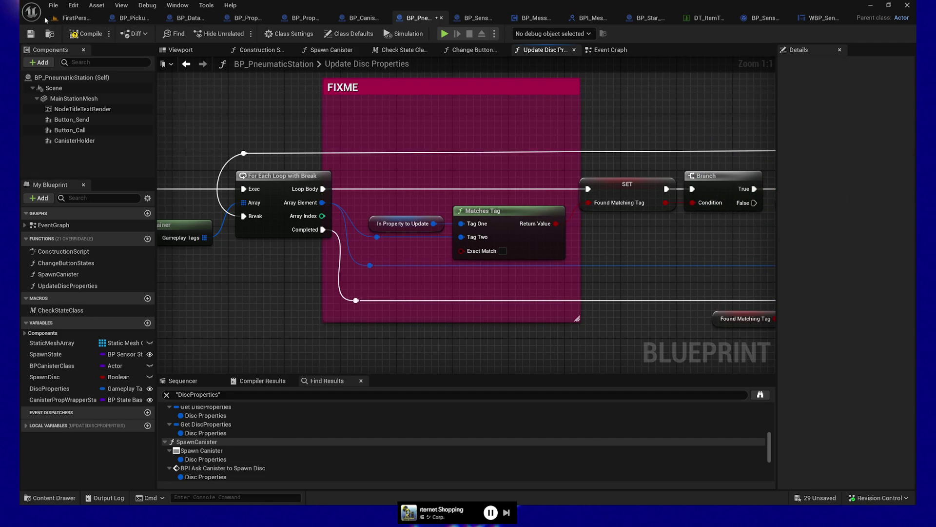
key("ctrl+s")
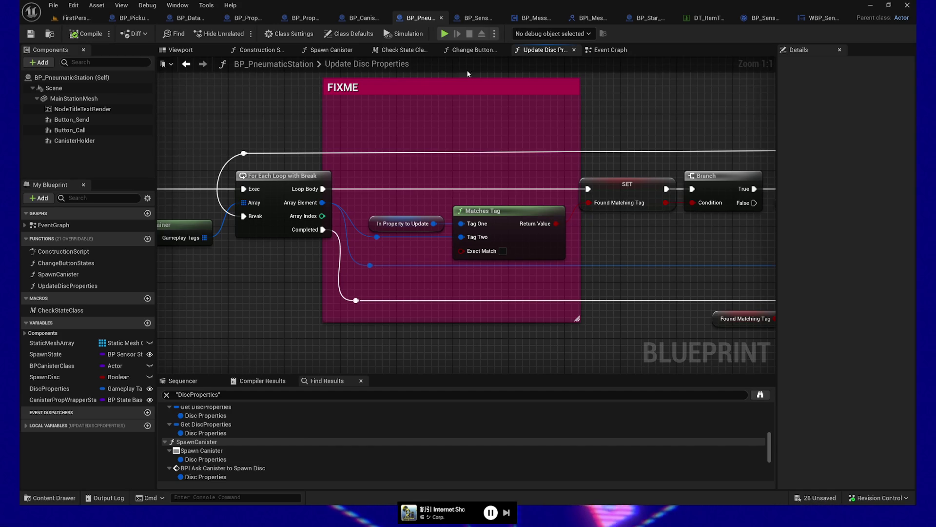
left_click_drag(322, 118, 350, 123)
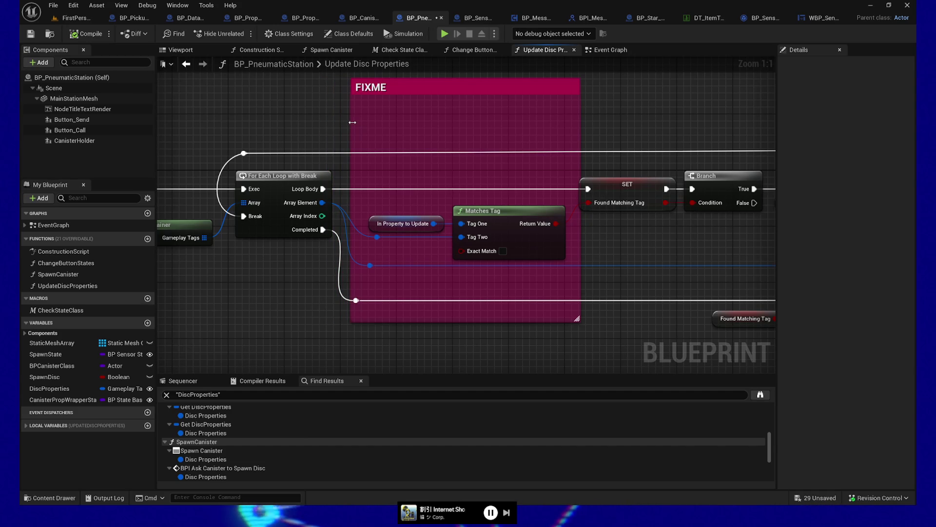
left_click_drag(581, 126, 573, 126)
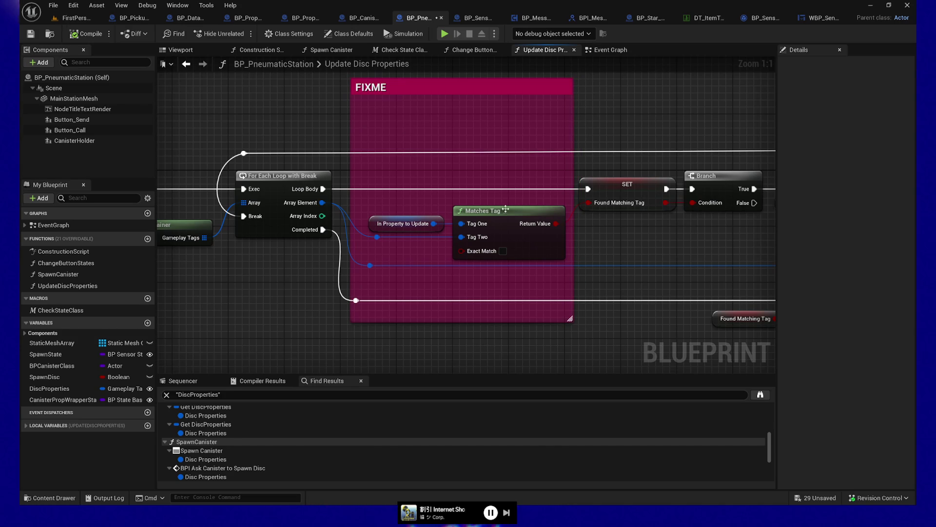
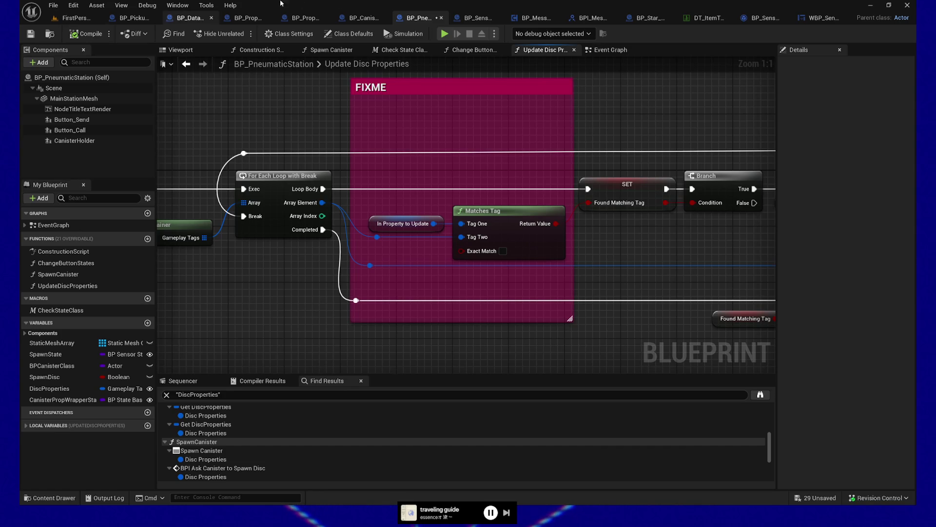
- Select only the Disc Properties getter to show its default tag Properties.DiscState.Raw in Details
left_click_drag(215, 104, 463, 93)
left_click_drag(229, 120, 440, 283)
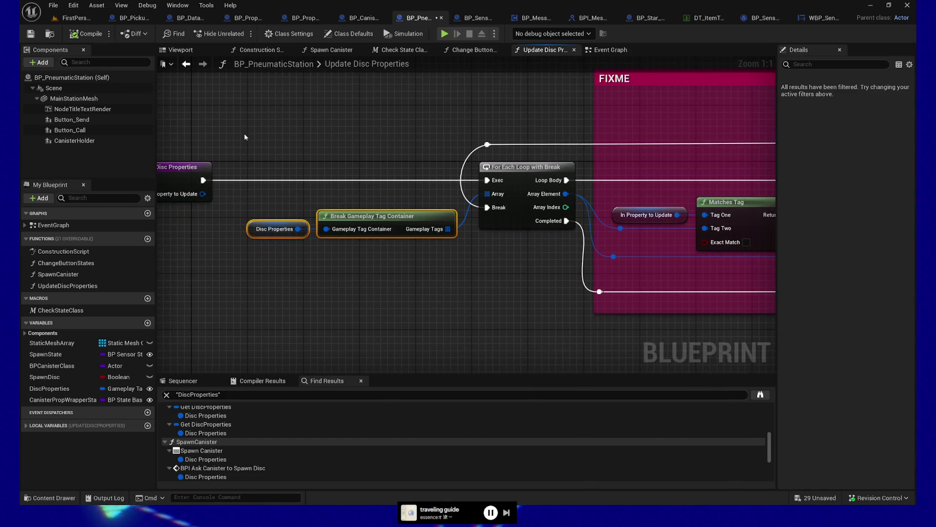
left_click_drag(296, 124, 276, 130)
mouse_move(226, 140)
left_mouse_down()
mouse_move(317, 220)
mouse_move(410, 278)
left_mouse_up()
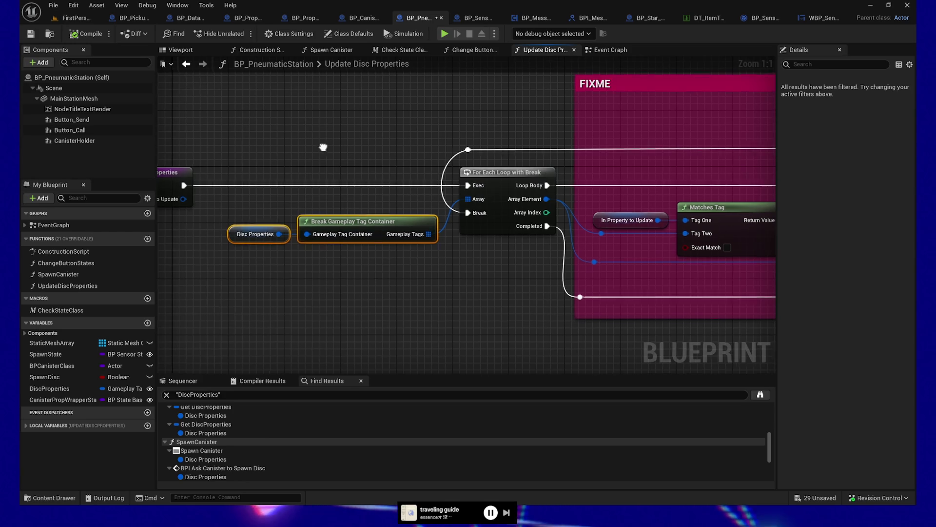
left_click_drag(331, 148, 428, 156)
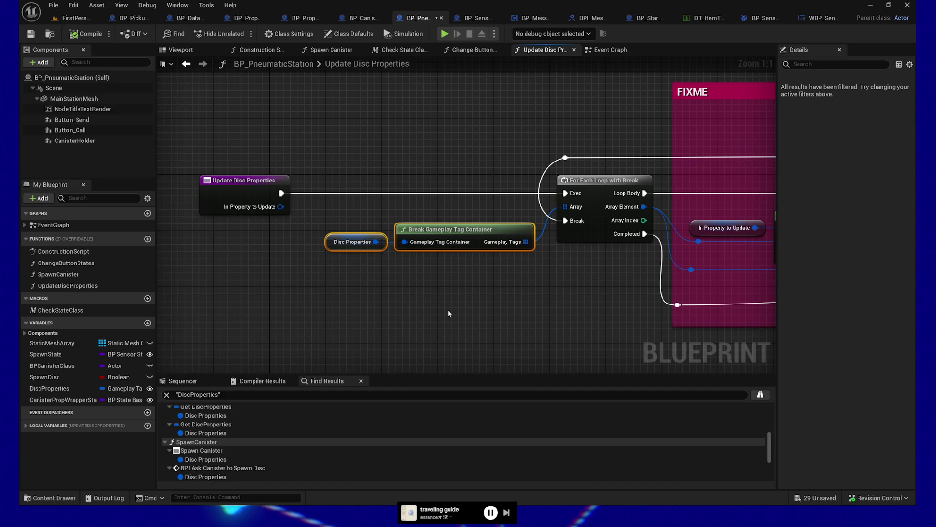
left_click_drag(322, 214, 355, 269)
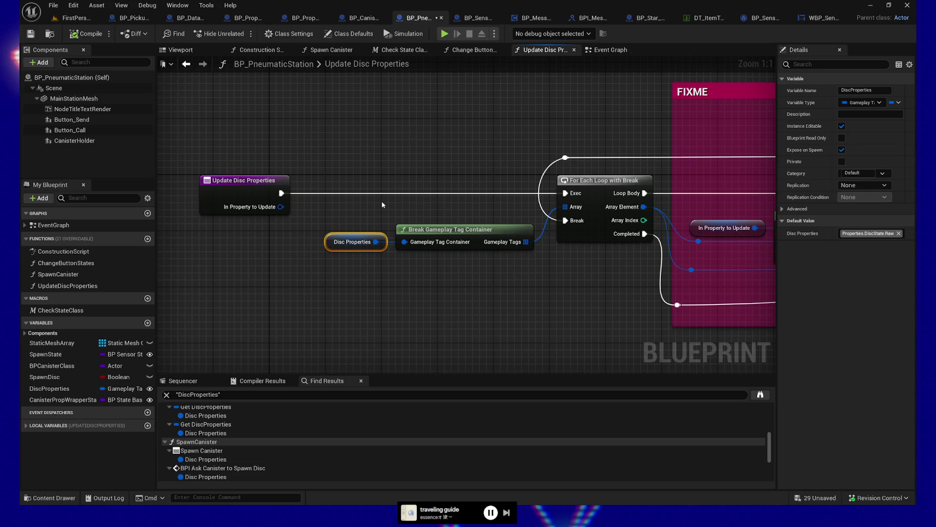
- Review the loop and FIXME matching-tag logic, then switch back to the FirstPersonMap level
left_click_drag(426, 152, 406, 150)
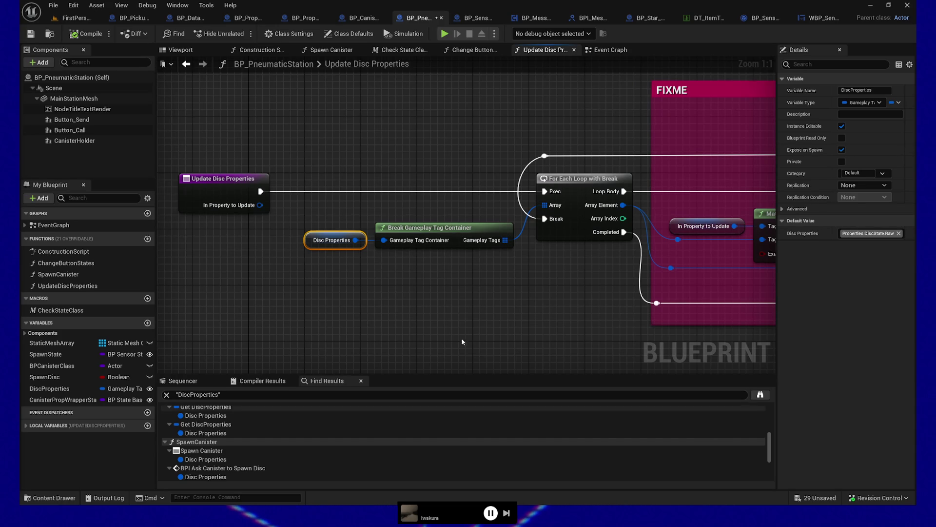
mouse_move(461, 338)
left_mouse_down()
mouse_move(403, 295)
mouse_move(324, 302)
left_mouse_up()
scroll(417, 314, "down", 1)
left_click_drag(417, 314, 257, 329)
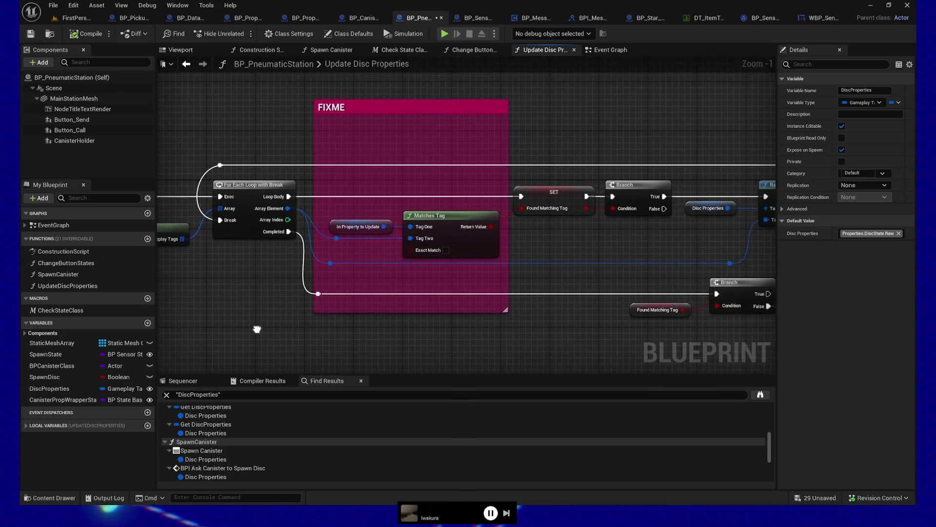
left_click_drag(205, 195, 237, 197)
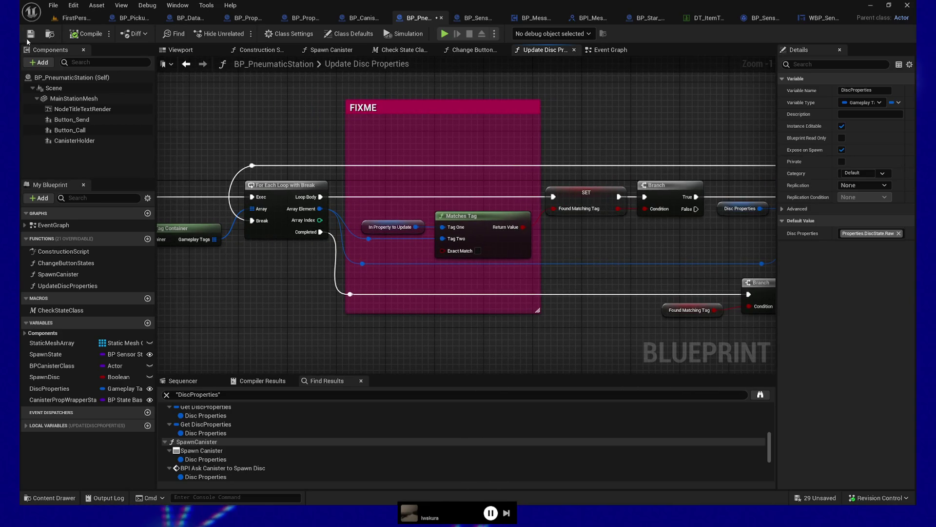
left_click(75, 18)
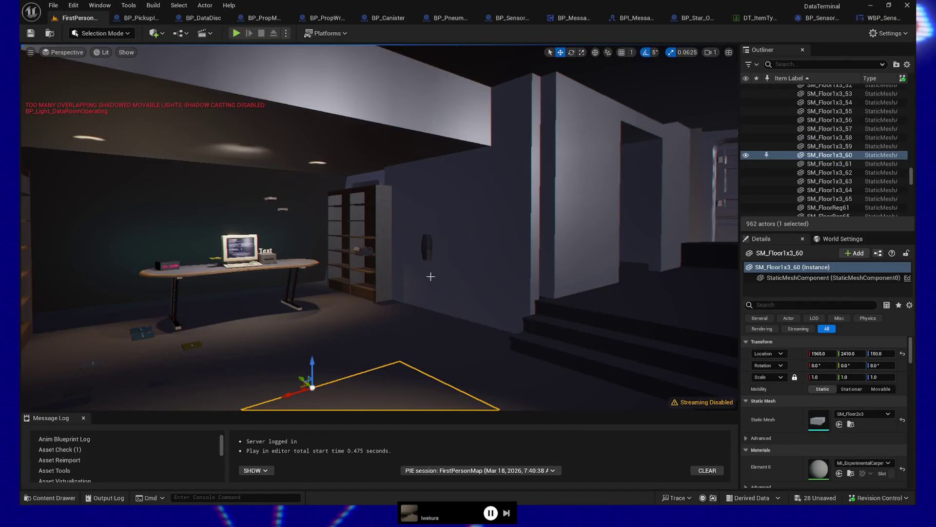
- Move the viewport camera from the shelves to the computer desk and select the terminal monitor
mouse_move(371, 244)
left_mouse_down()
mouse_move(341, 244)
mouse_move(399, 229)
left_mouse_up()
mouse_move(427, 273)
left_mouse_down()
mouse_move(427, 293)
mouse_move(386, 292)
mouse_move(427, 273)
left_mouse_up()
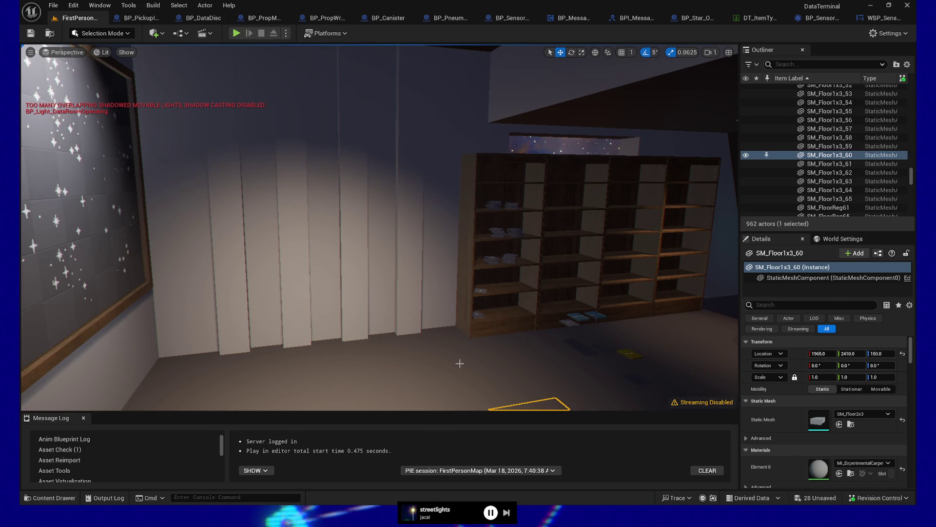
mouse_move(586, 386)
left_mouse_down()
mouse_move(493, 384)
mouse_move(470, 360)
mouse_move(465, 379)
left_mouse_up()
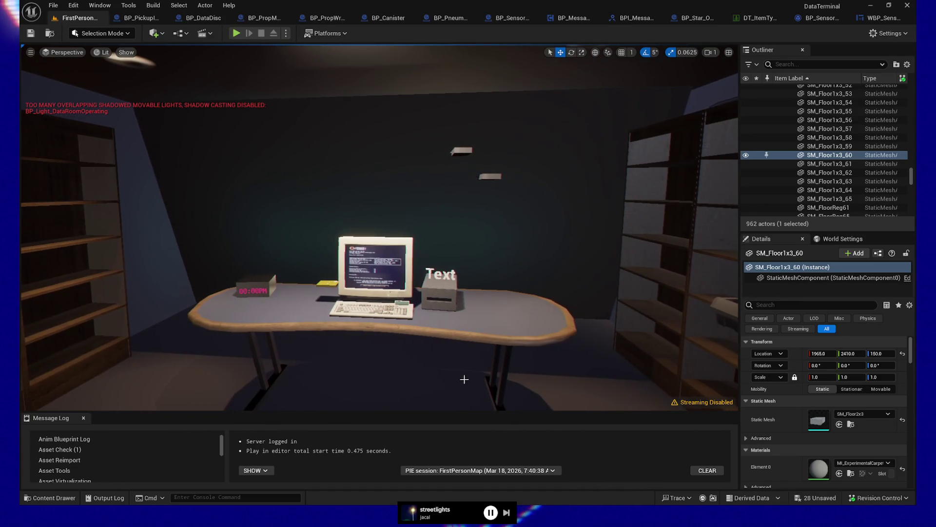
left_click(443, 296)
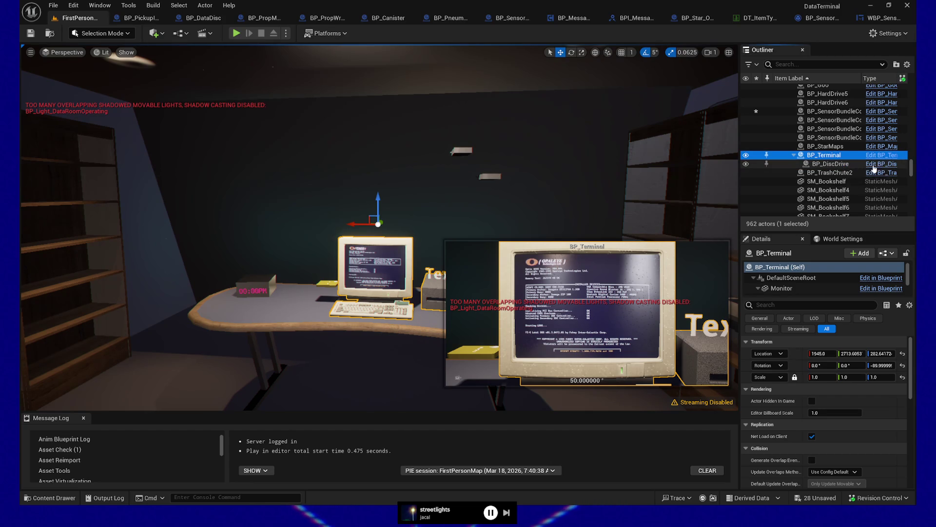
left_click(879, 156)
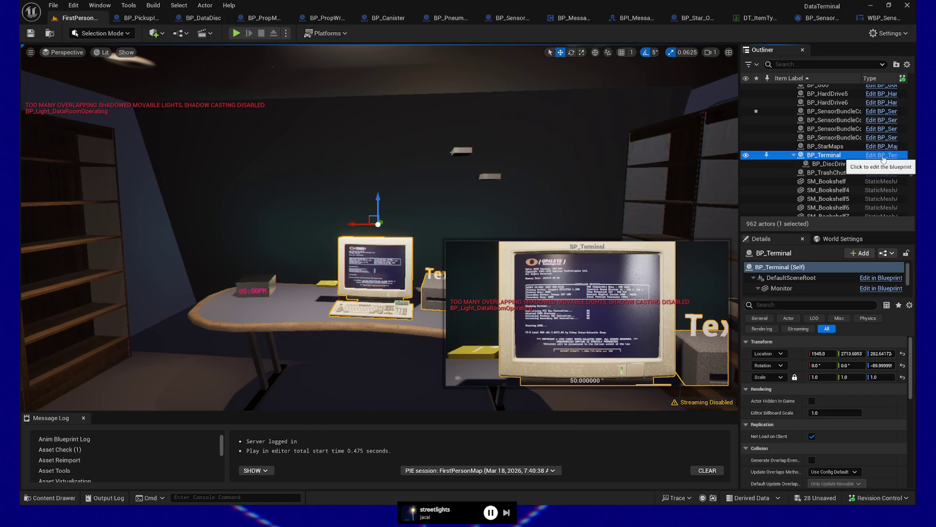
left_click(880, 165)
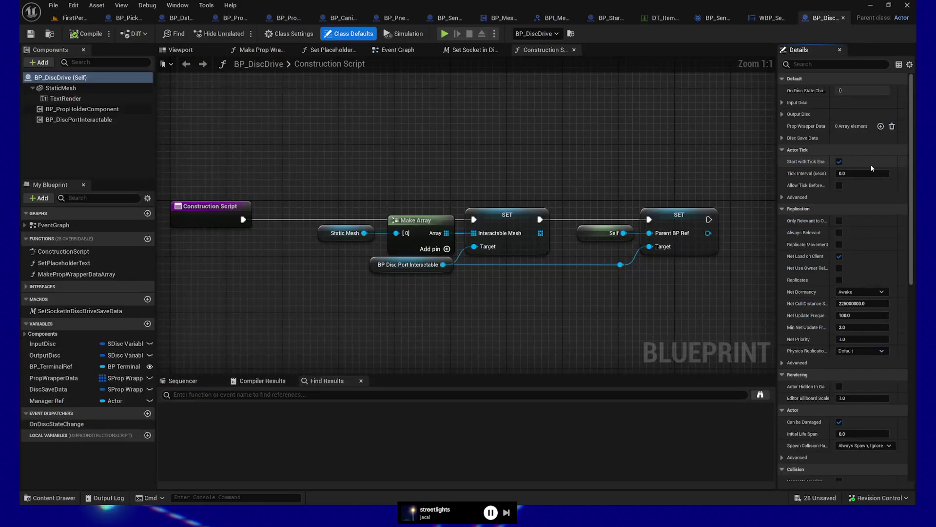
left_click(771, 18)
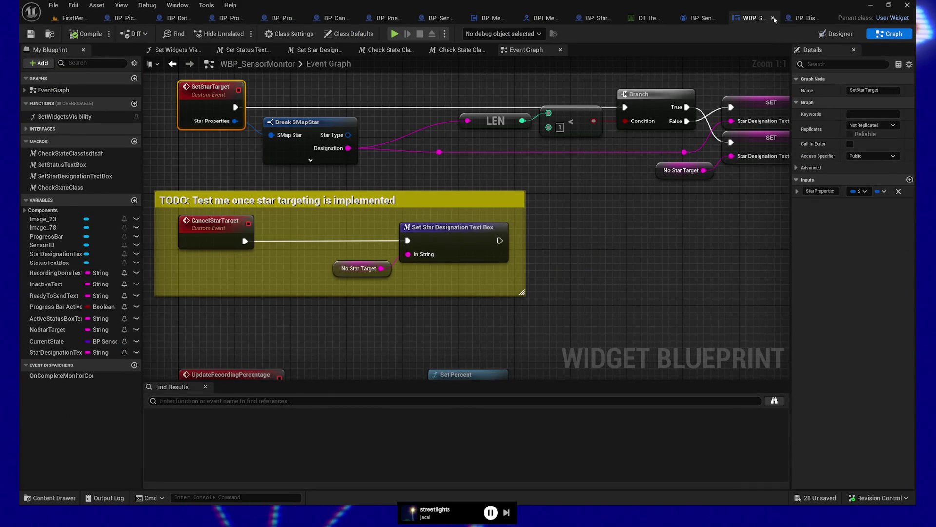
left_click(772, 18)
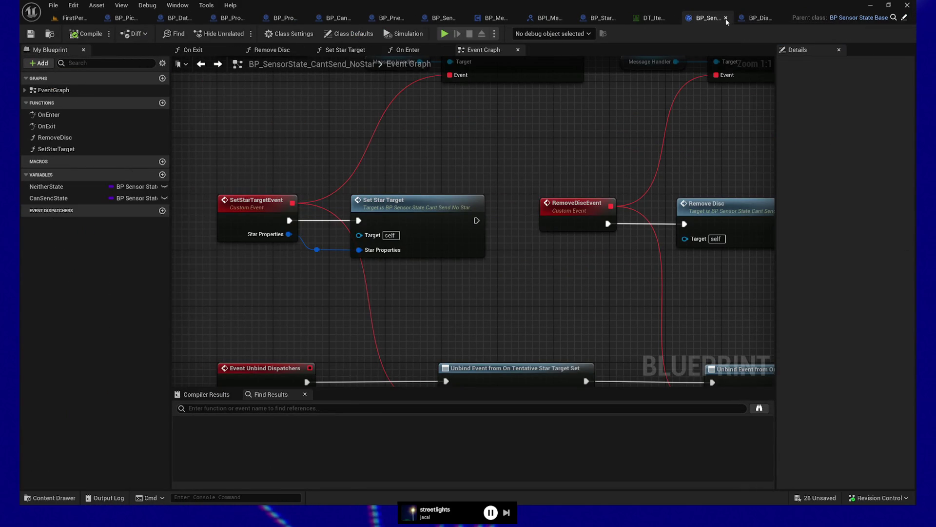
left_click(726, 18)
left_click(786, 18)
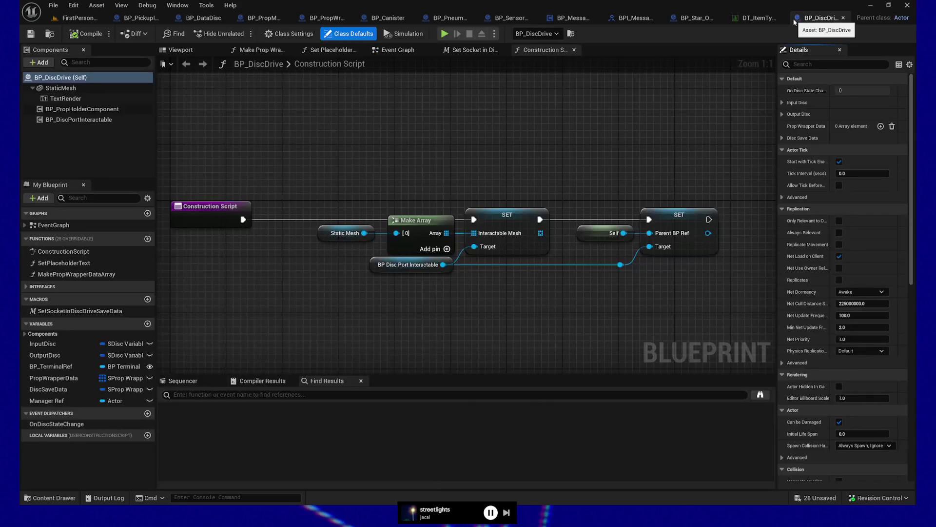
left_click_drag(445, 152, 546, 172)
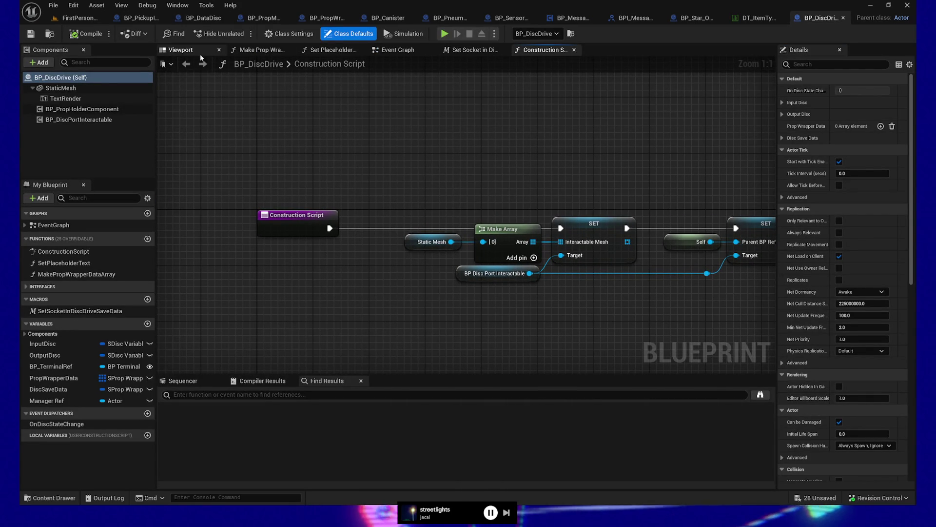
left_click(407, 51)
left_click_drag(499, 176, 355, 171)
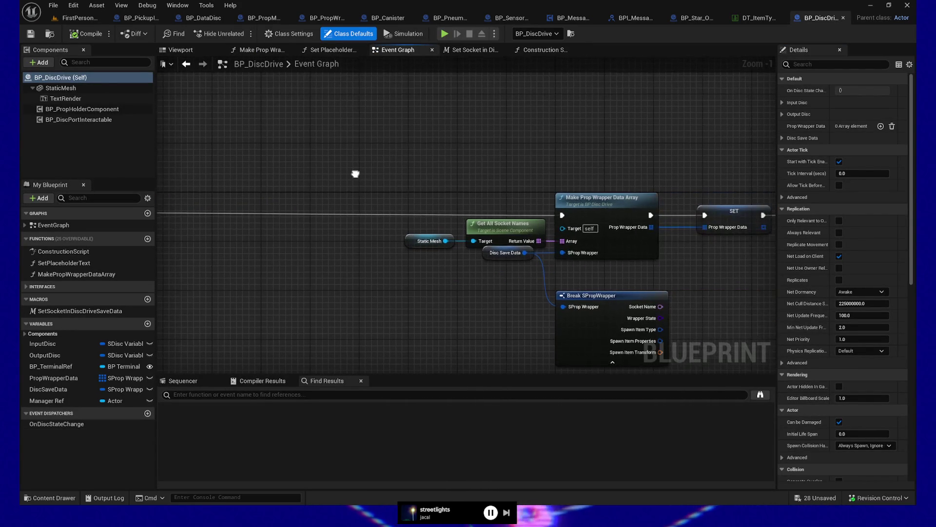
left_click_drag(571, 169, 427, 167)
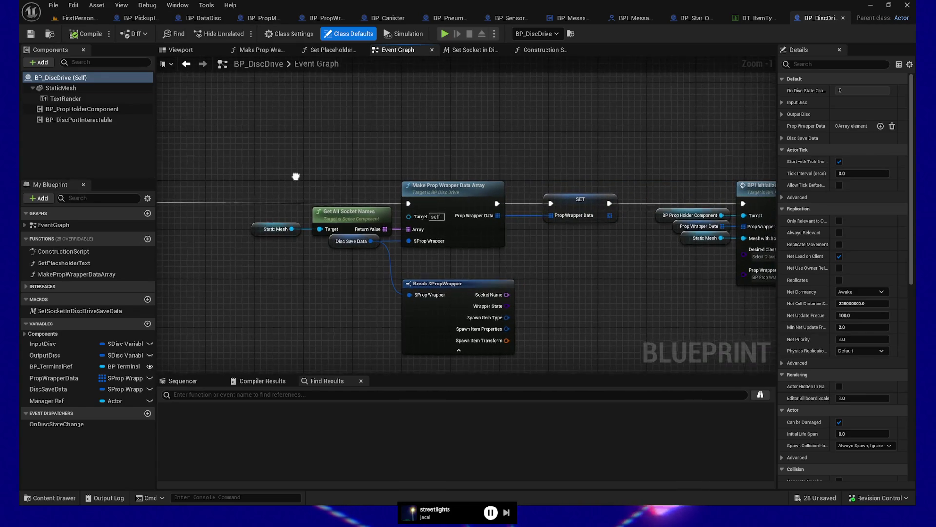
left_click_drag(332, 246, 328, 224)
left_click_drag(377, 248, 349, 255)
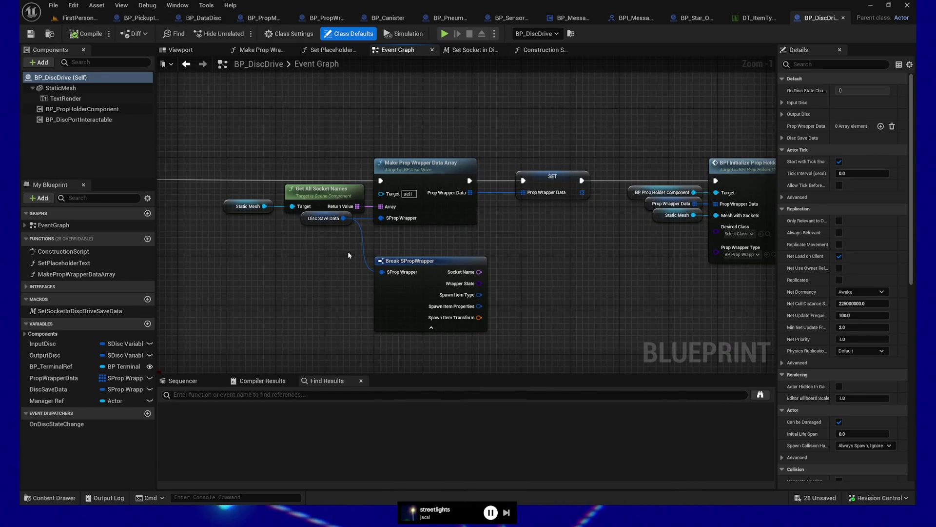
left_click_drag(424, 270, 424, 252)
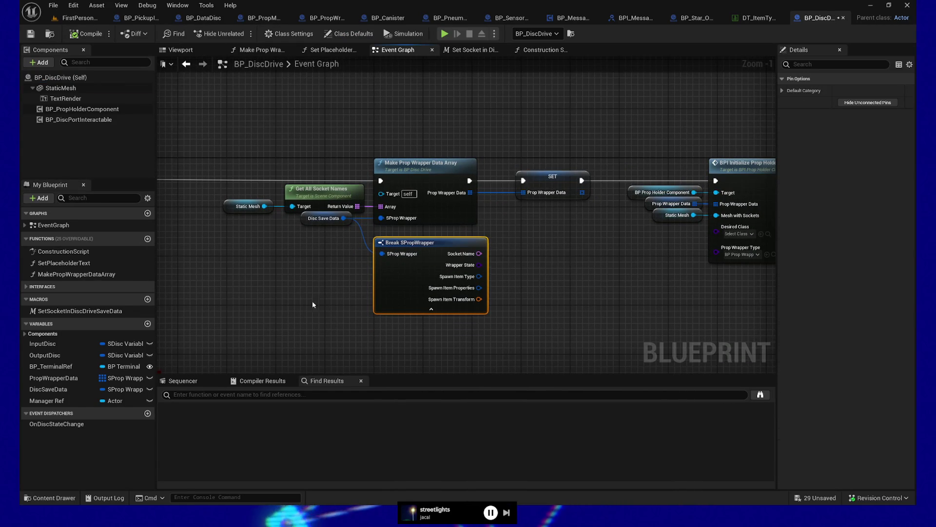
mouse_move(300, 302)
left_mouse_down()
mouse_move(288, 302)
mouse_move(293, 270)
mouse_move(205, 278)
left_mouse_up()
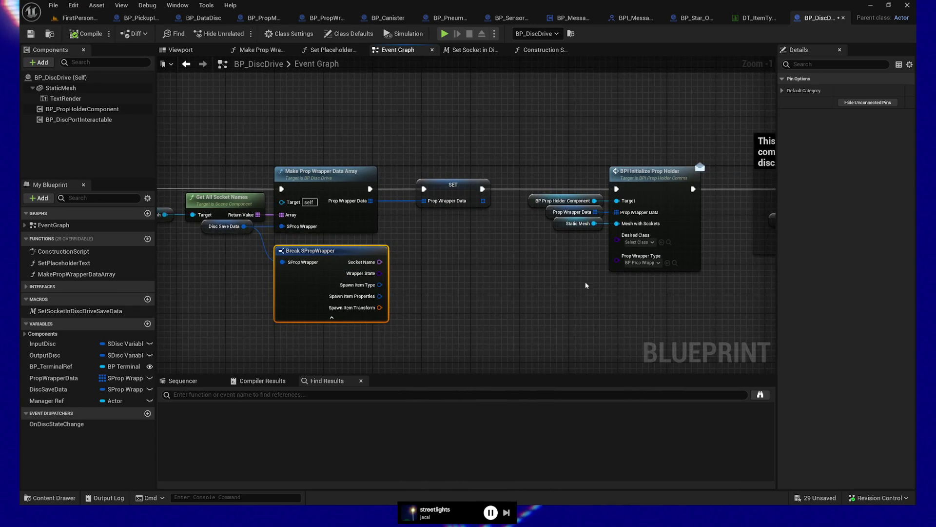
left_click_drag(587, 285, 432, 287)
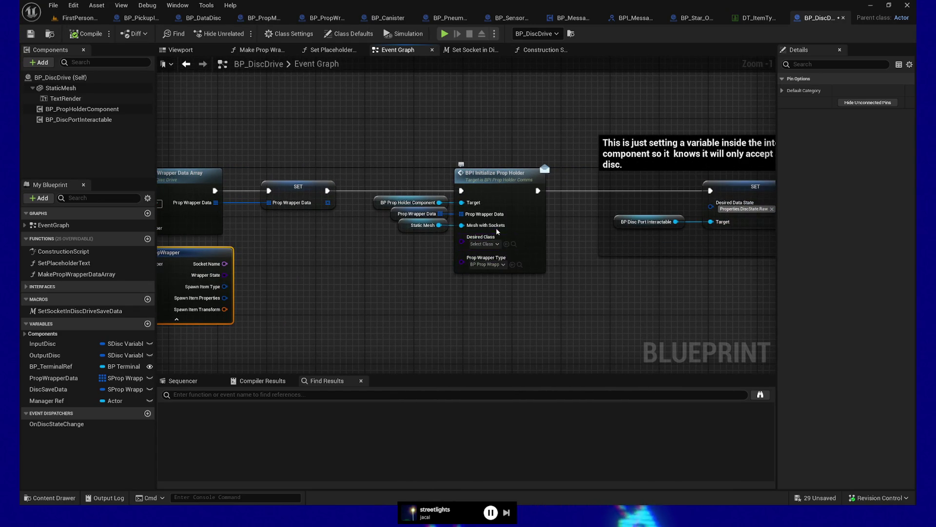
left_click_drag(624, 337, 443, 330)
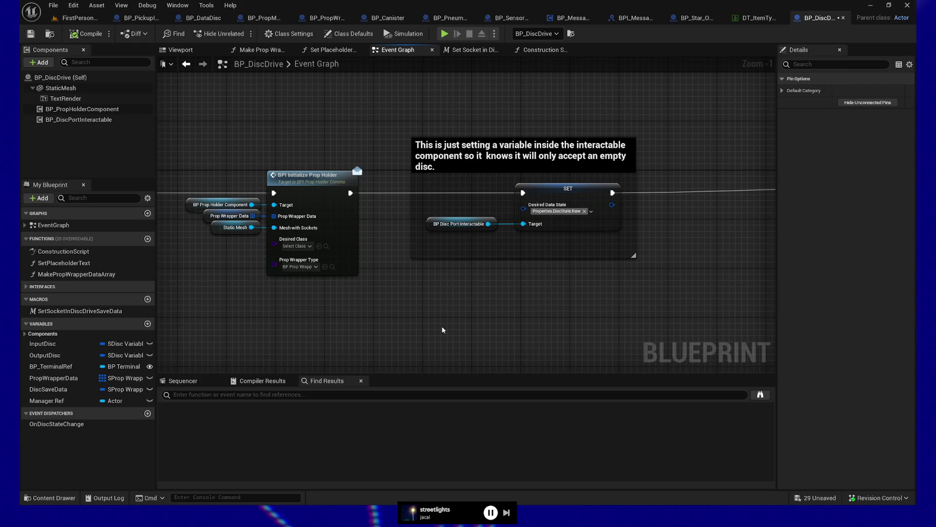
mouse_move(557, 292)
left_mouse_down()
mouse_move(504, 259)
mouse_move(390, 273)
mouse_move(489, 274)
mouse_move(408, 279)
left_mouse_up()
mouse_move(315, 267)
left_mouse_down()
mouse_move(535, 255)
mouse_move(527, 267)
left_mouse_up()
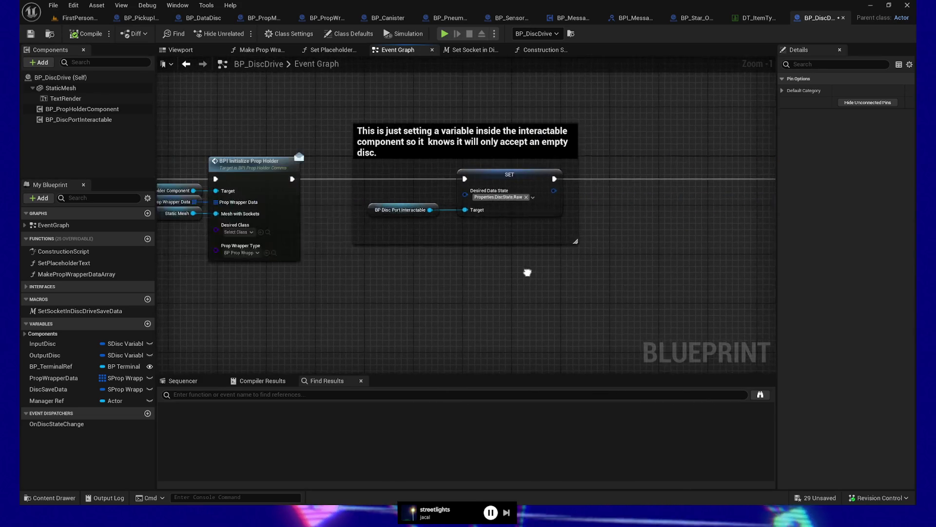
left_click(89, 111)
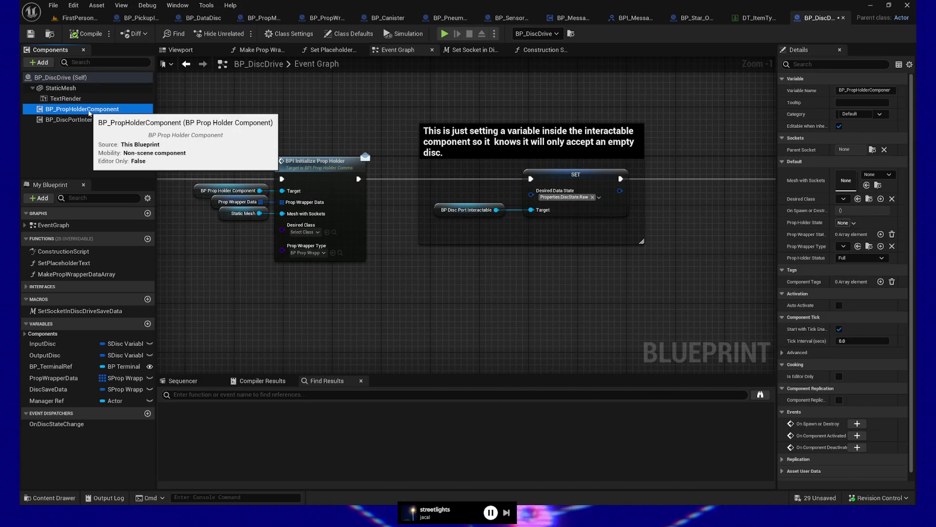
left_click(89, 122)
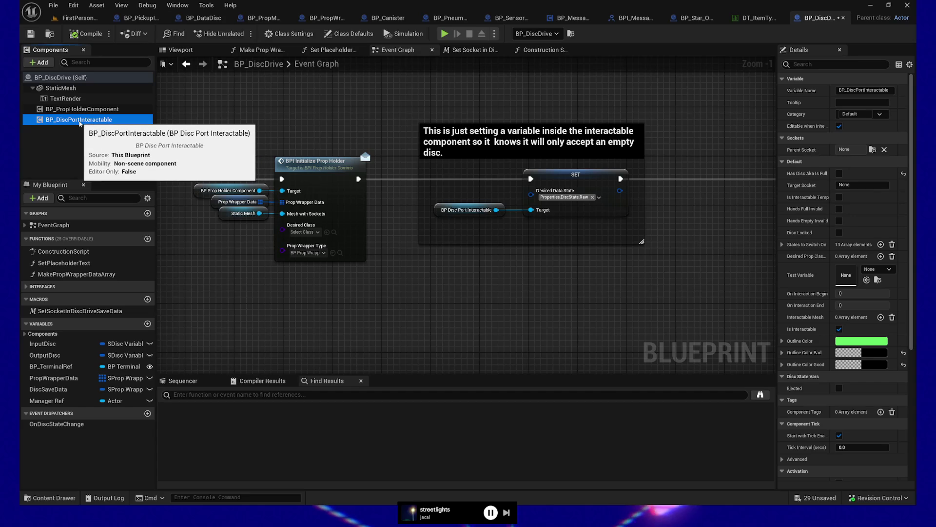
left_click(84, 110)
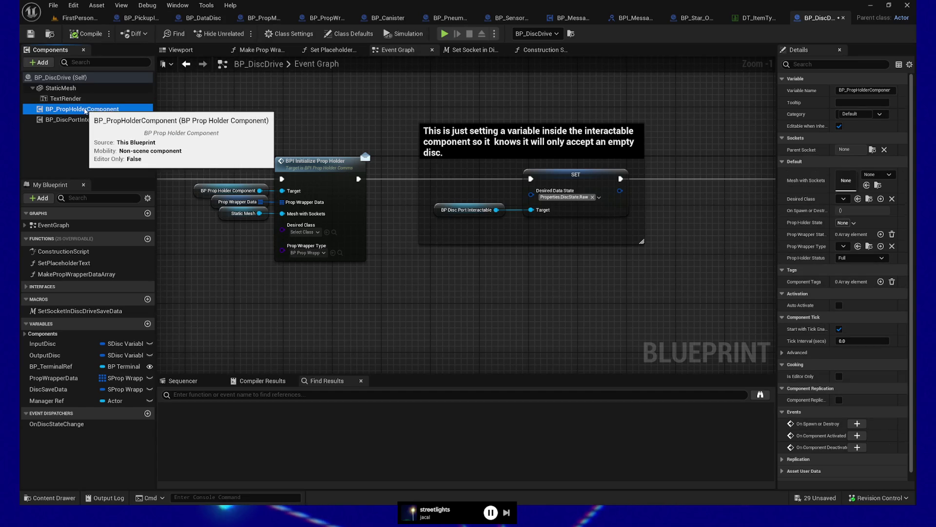
right_click(85, 111)
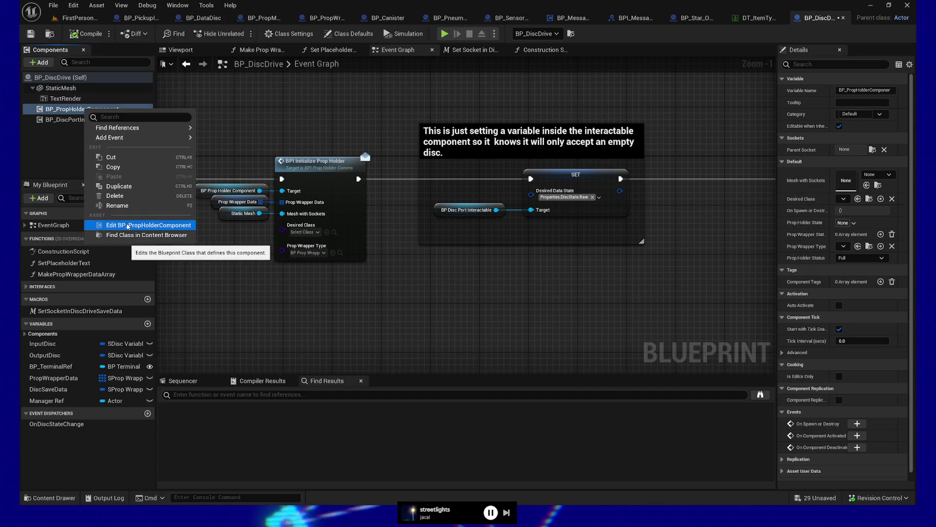
left_click(127, 227)
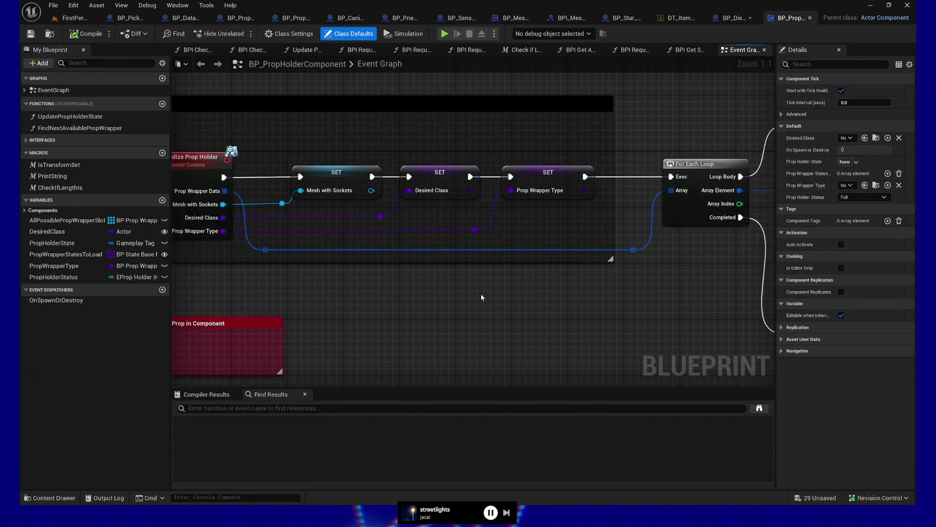
mouse_move(484, 298)
left_mouse_down()
mouse_move(495, 274)
mouse_move(481, 251)
mouse_move(470, 256)
mouse_move(554, 242)
left_mouse_up()
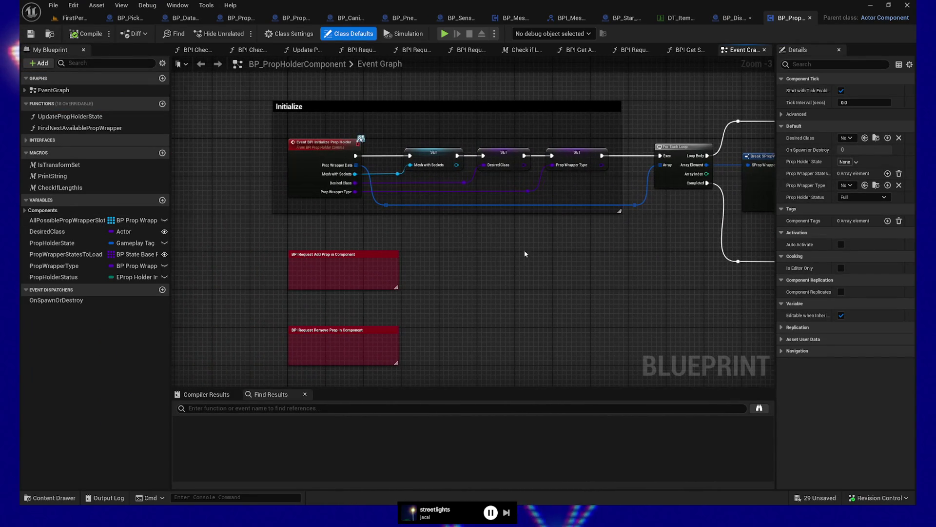
left_click_drag(492, 258, 383, 236)
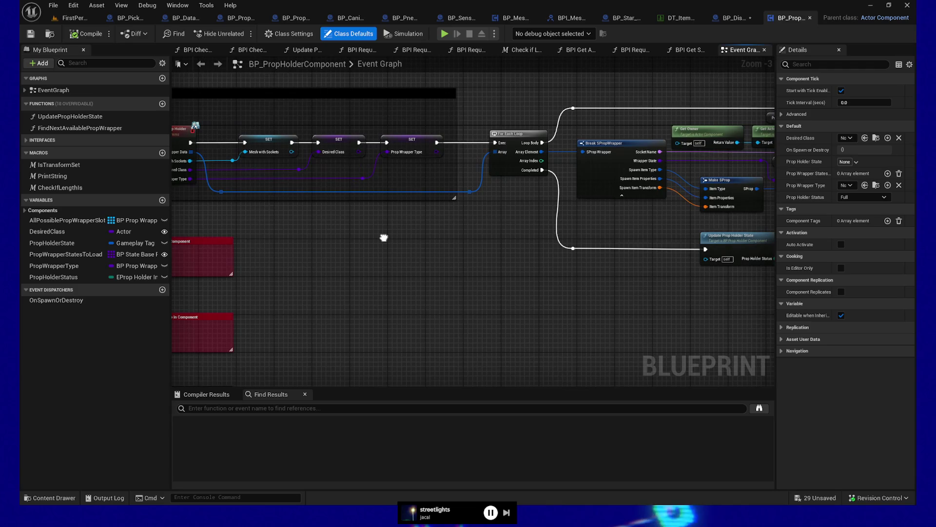
- Close the prop holder component Blueprint and marquee-select all of BP_DiscDrive's BeginPlay chain nodes
left_click(810, 18)
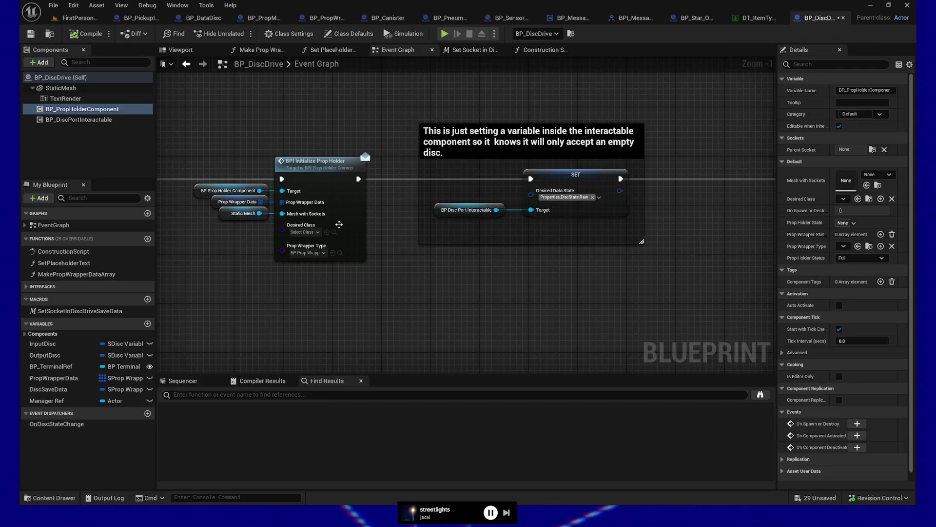
left_click_drag(329, 299, 630, 299)
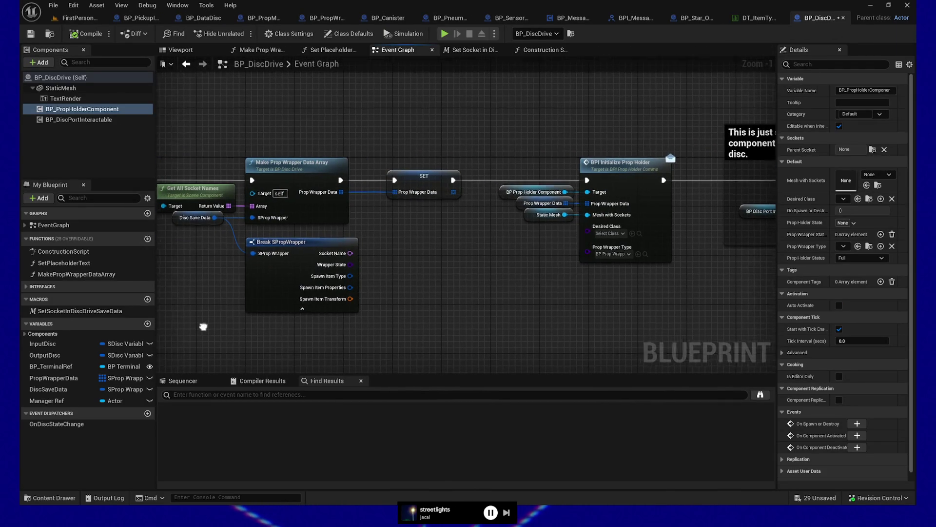
left_click_drag(203, 324, 649, 299)
left_click_drag(312, 278, 573, 279)
scroll(573, 279, "down", 1)
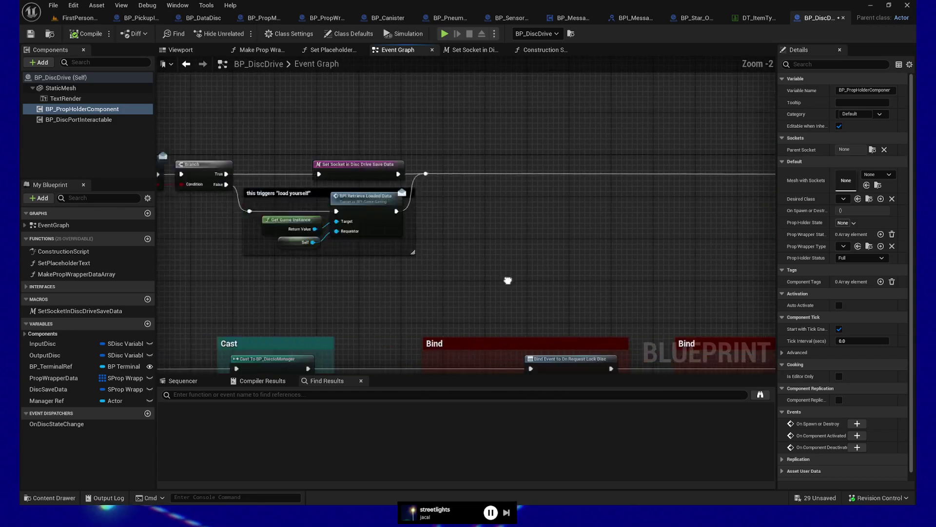
mouse_move(333, 272)
left_mouse_down()
mouse_move(624, 260)
mouse_move(517, 259)
left_mouse_up()
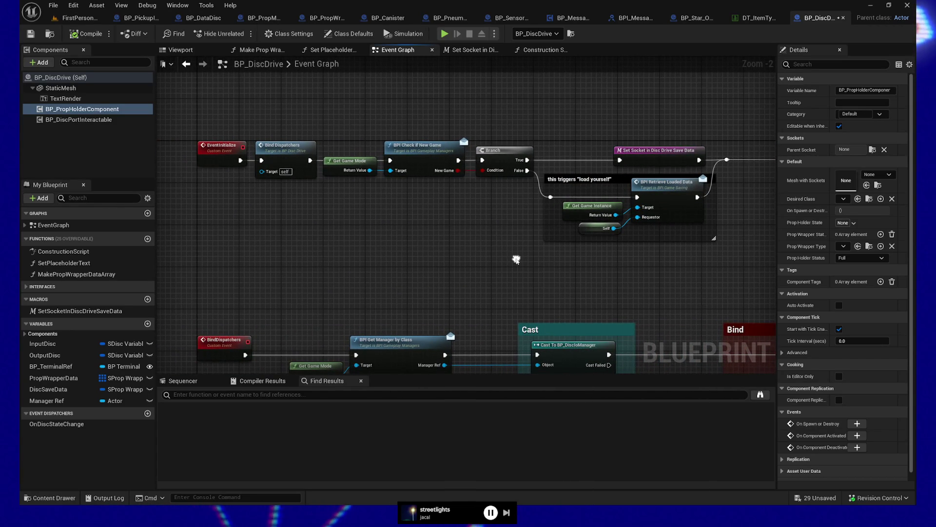
mouse_move(427, 231)
left_mouse_down()
mouse_move(313, 351)
mouse_move(393, 317)
left_mouse_up()
scroll(393, 317, "down", 2)
left_click_drag(456, 322, 415, 318)
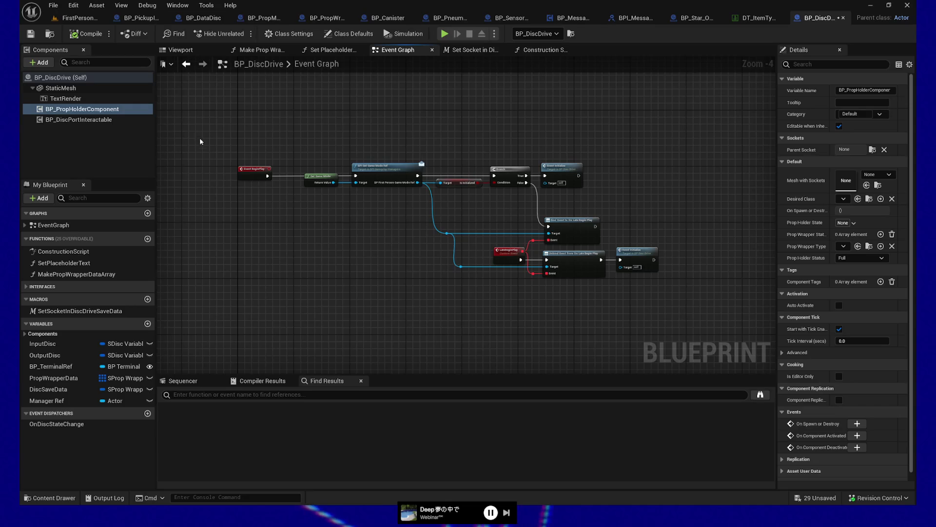
mouse_move(220, 119)
left_mouse_down()
mouse_move(619, 273)
mouse_move(708, 294)
left_mouse_up()
key("c")
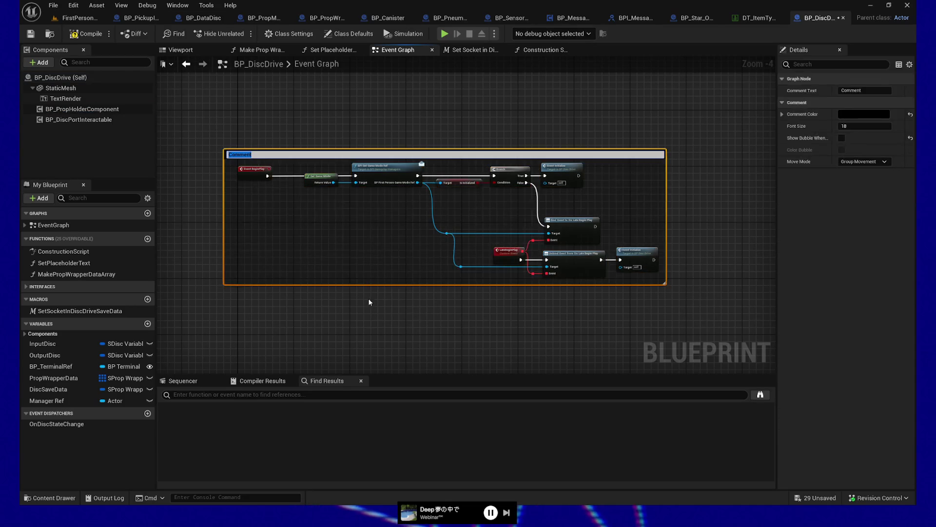
left_click(454, 328)
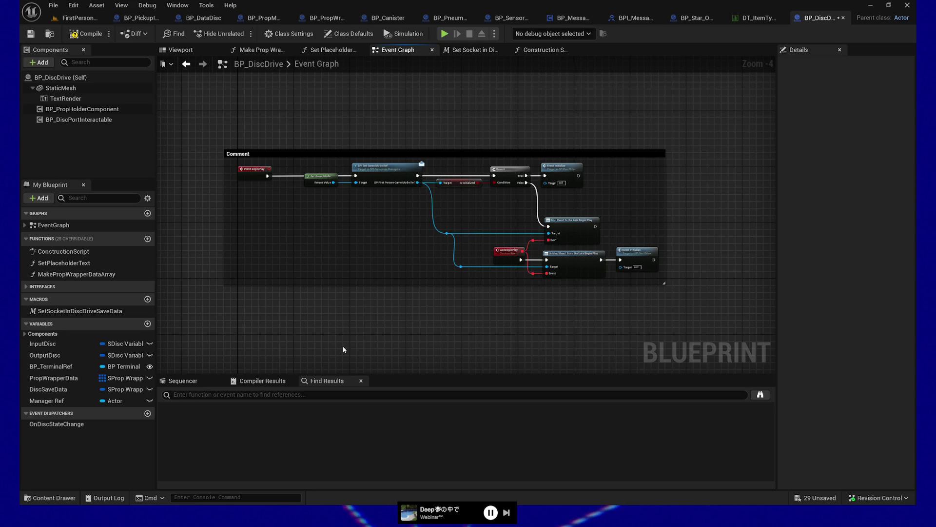
scroll(436, 139, "up", 2)
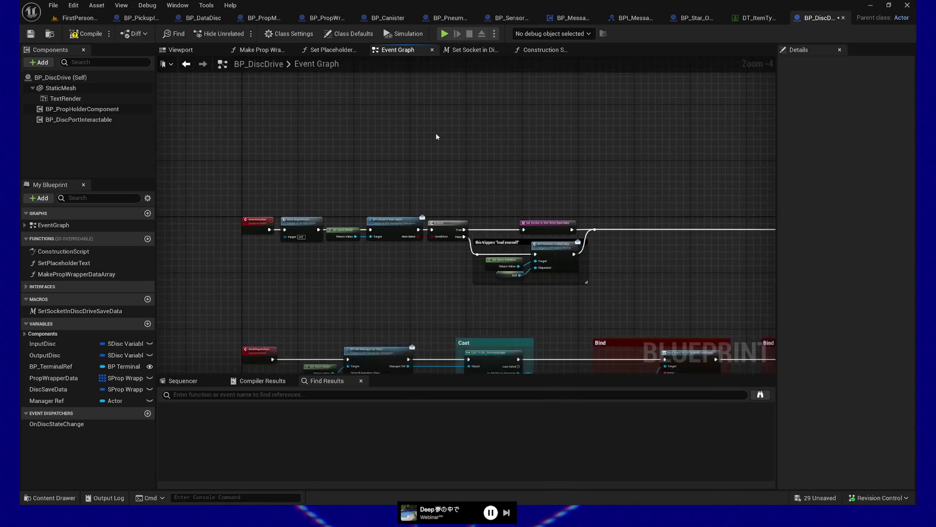
left_click_drag(437, 138, 486, 106)
mouse_move(483, 267)
left_mouse_down()
mouse_move(466, 194)
mouse_move(477, 156)
left_mouse_up()
mouse_move(653, 173)
left_mouse_down()
mouse_move(401, 176)
mouse_move(481, 167)
mouse_move(517, 233)
left_mouse_up()
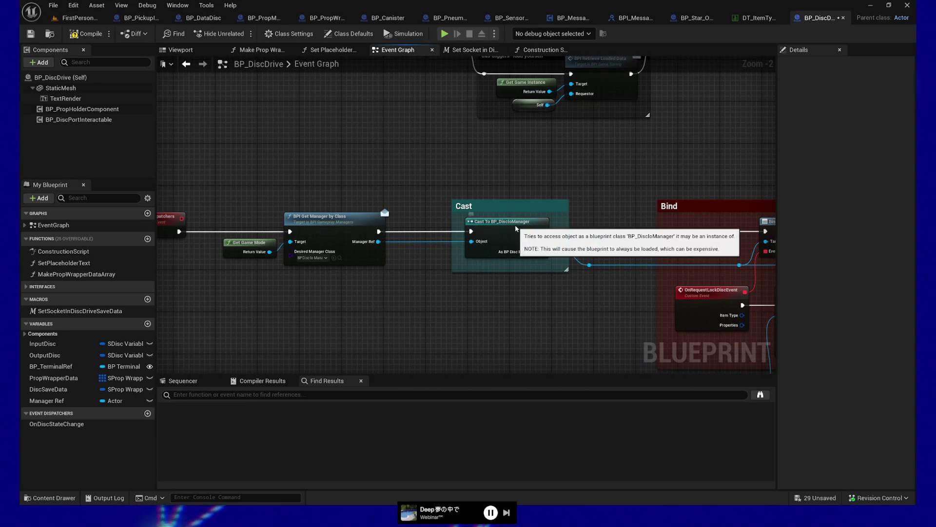
left_click(518, 233)
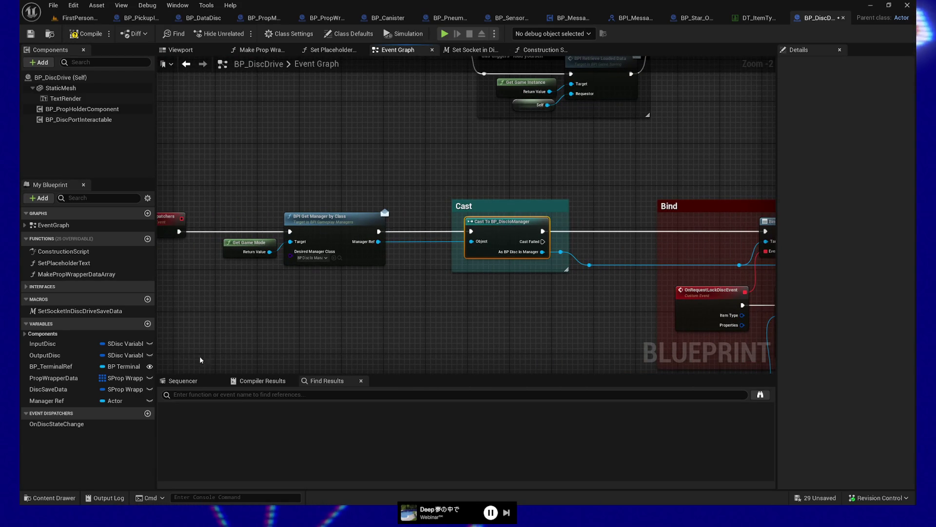
- Find BP_DiscIoManager with 'cioman' in the Content Drawer, dock it as a tab, and zoom out
left_click(59, 485)
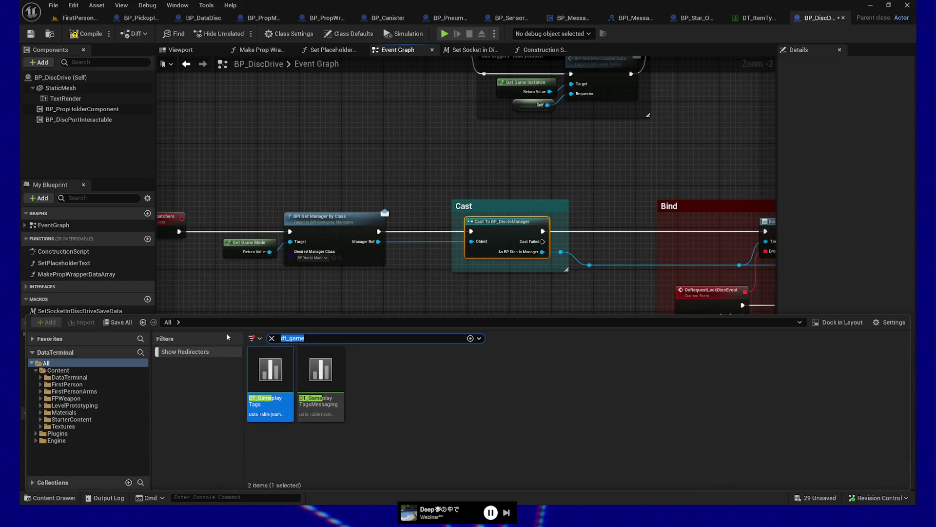
type("iscioman")
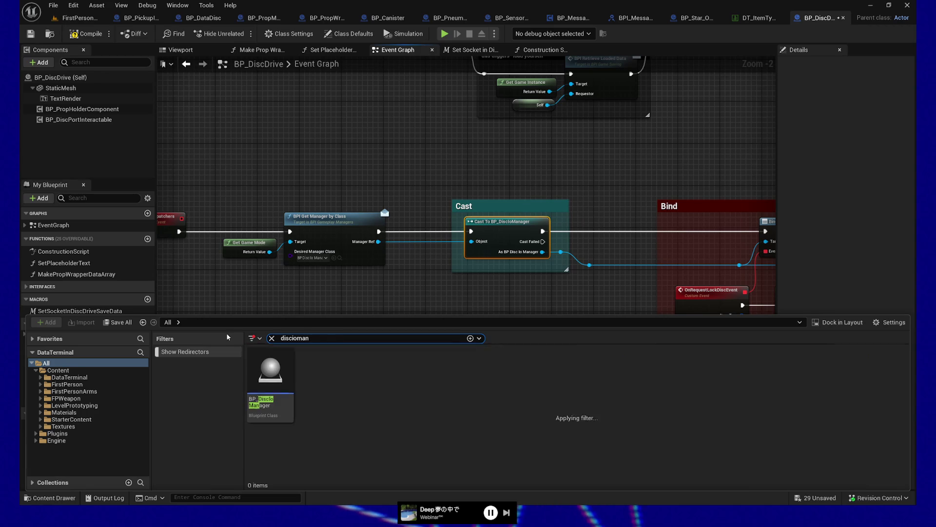
double_click(270, 376)
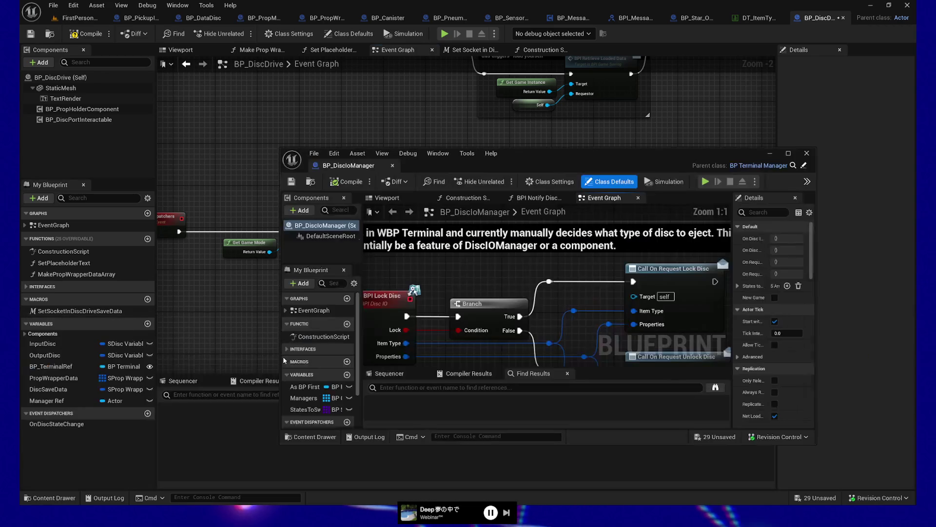
mouse_move(349, 165)
left_mouse_down()
mouse_move(761, 156)
mouse_move(837, 18)
left_mouse_up()
scroll(256, 282, "down", 2)
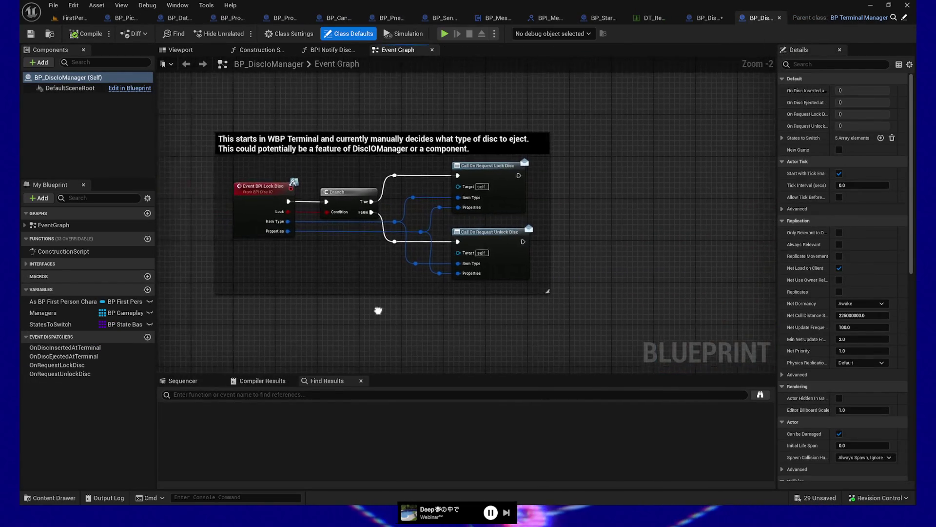
mouse_move(374, 314)
left_mouse_down()
mouse_move(484, 314)
mouse_move(461, 317)
mouse_move(431, 113)
mouse_move(422, 152)
mouse_move(432, 113)
mouse_move(432, 138)
mouse_move(424, 111)
mouse_move(416, 259)
mouse_move(433, 140)
mouse_move(451, 289)
mouse_move(427, 150)
left_mouse_up()
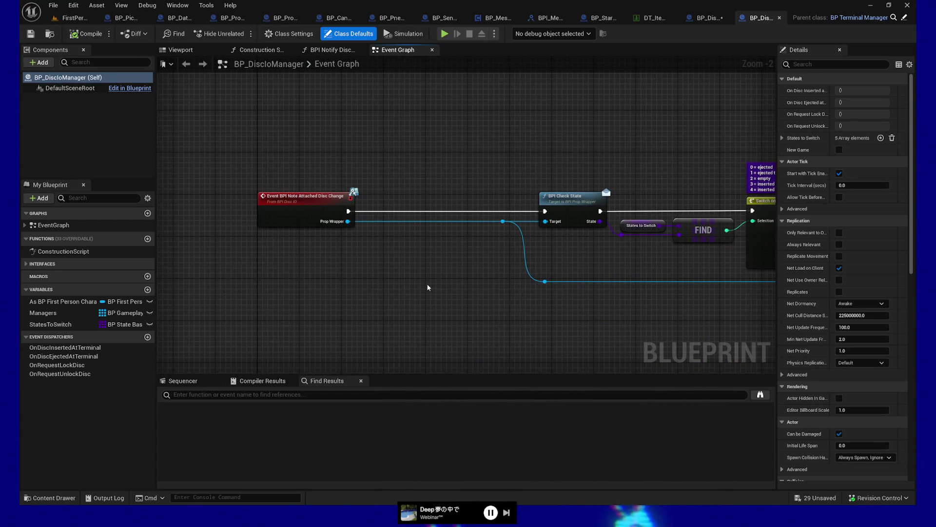
left_click_drag(526, 148, 515, 144)
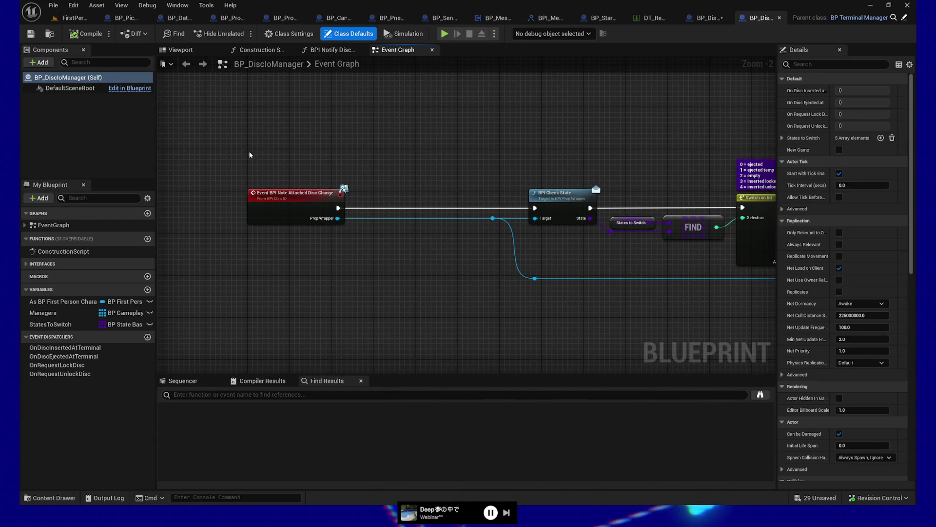
left_click_drag(249, 155, 320, 256)
left_click_drag(479, 269, 304, 292)
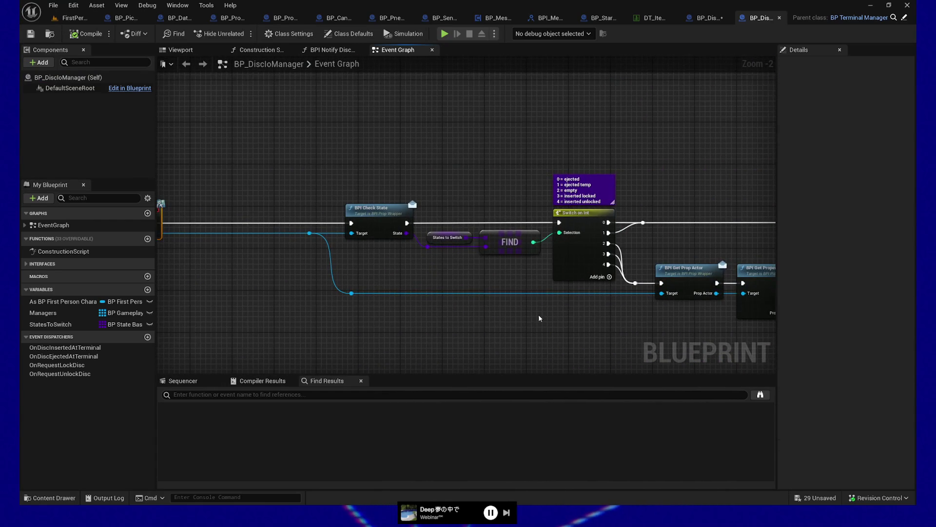
left_click_drag(539, 318, 490, 316)
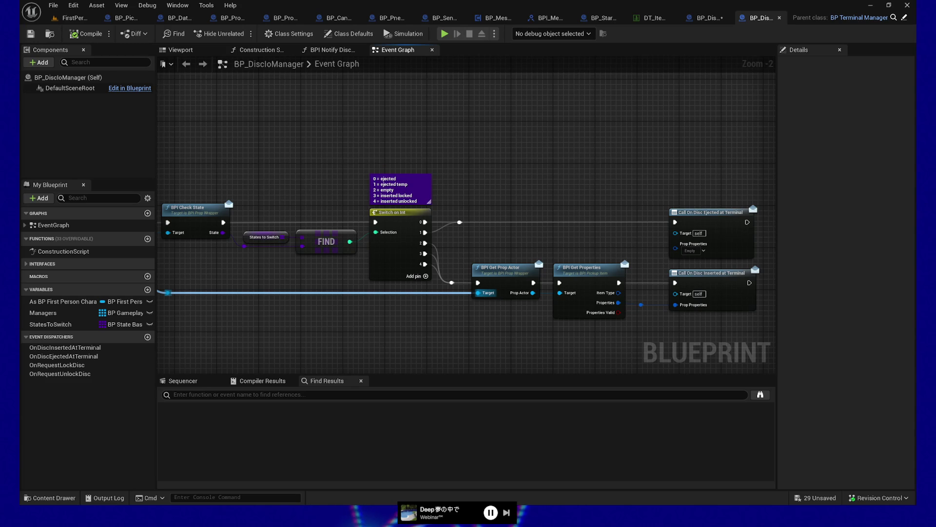
left_click_drag(691, 340, 613, 339)
left_click(640, 271)
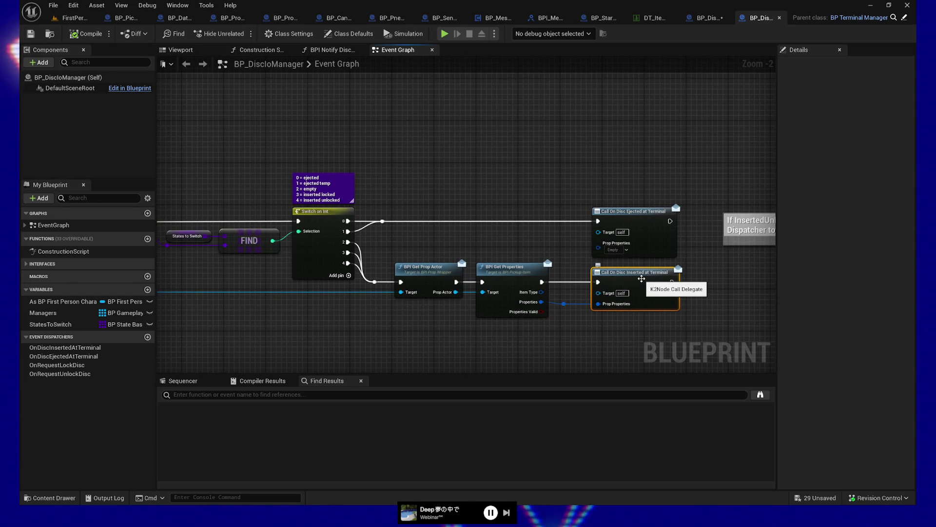
- Search all Blueprints for 'bind event to on dl' and jump to WBP_Terminal's Inserted at Terminal binding
key("ctrl+shift+f")
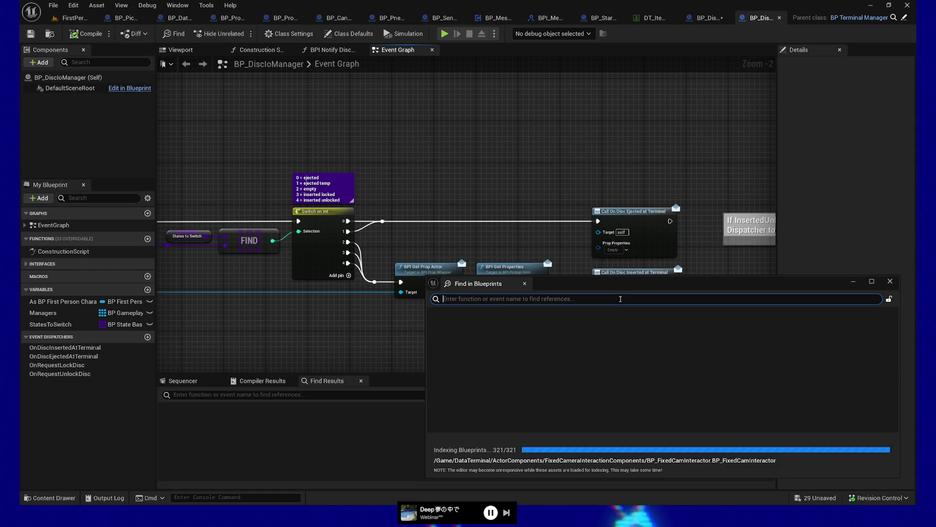
type("bind event to ")
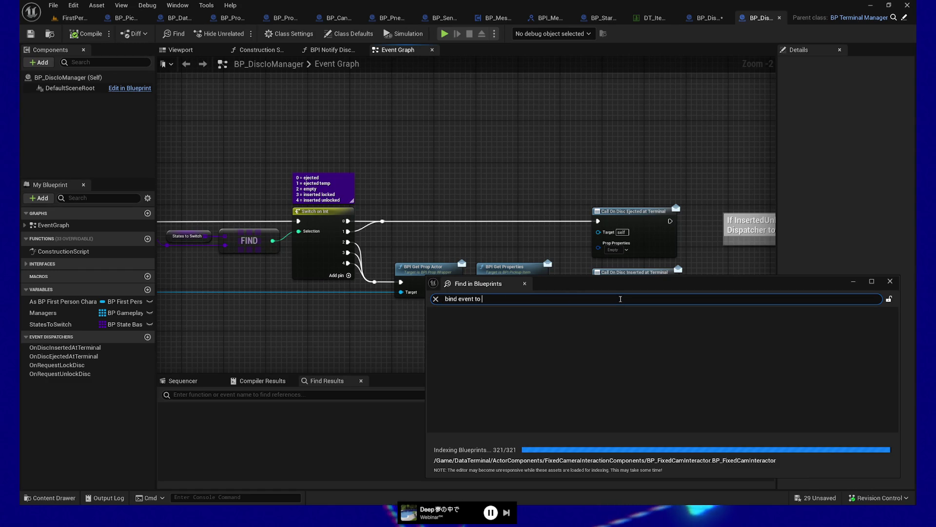
type("on disc inserted a")
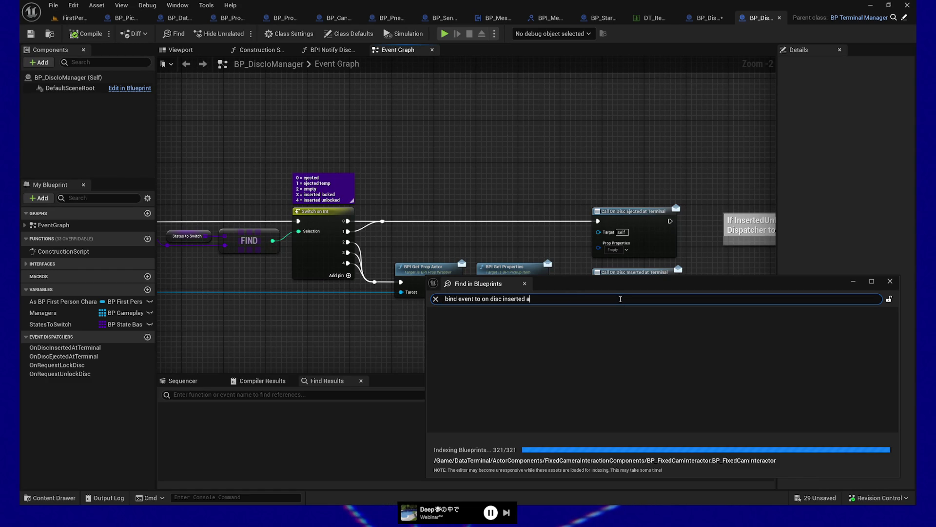
type("l")
key("Return")
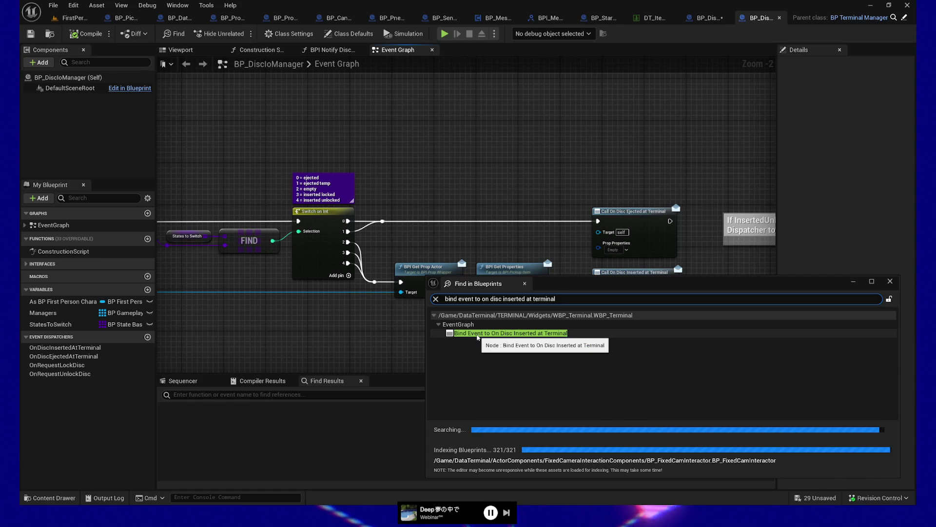
double_click(478, 335)
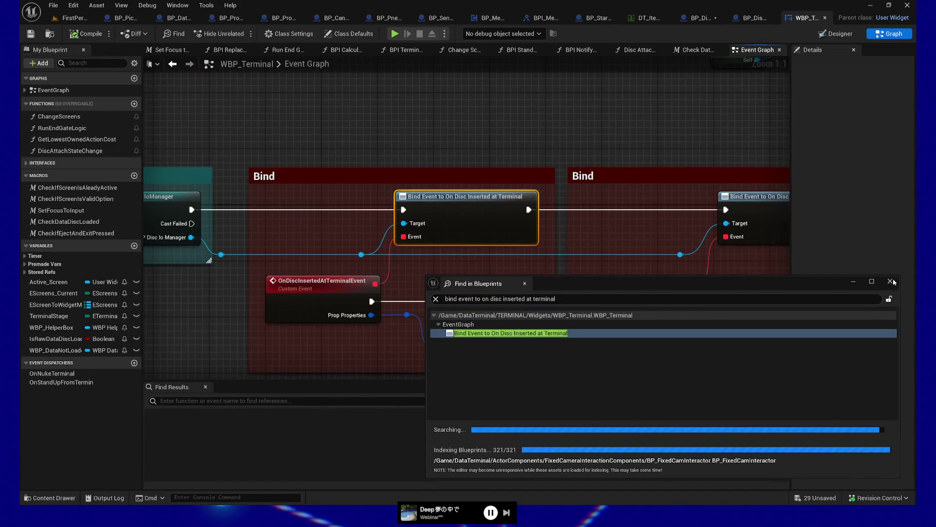
- Close the search results and open WBP_Terminal's Disc Attach State Change function
left_click(891, 281)
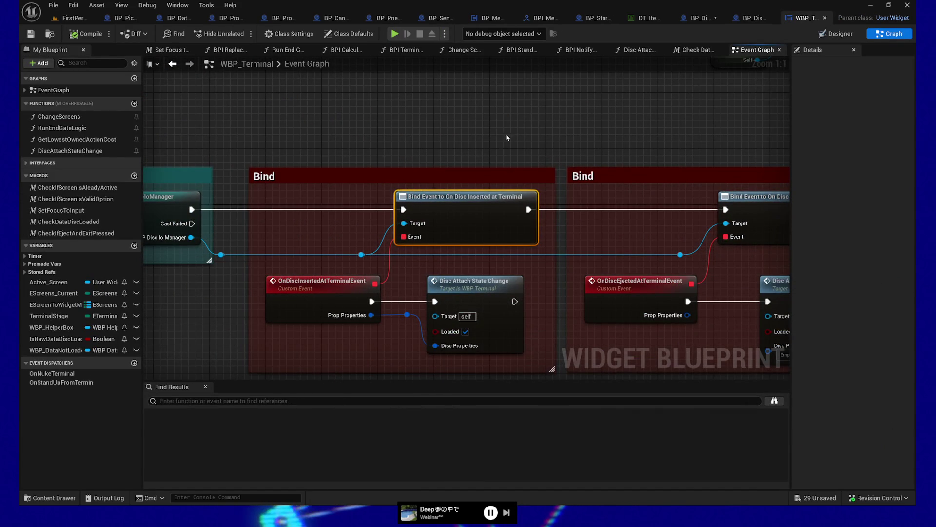
left_click_drag(507, 138, 514, 78)
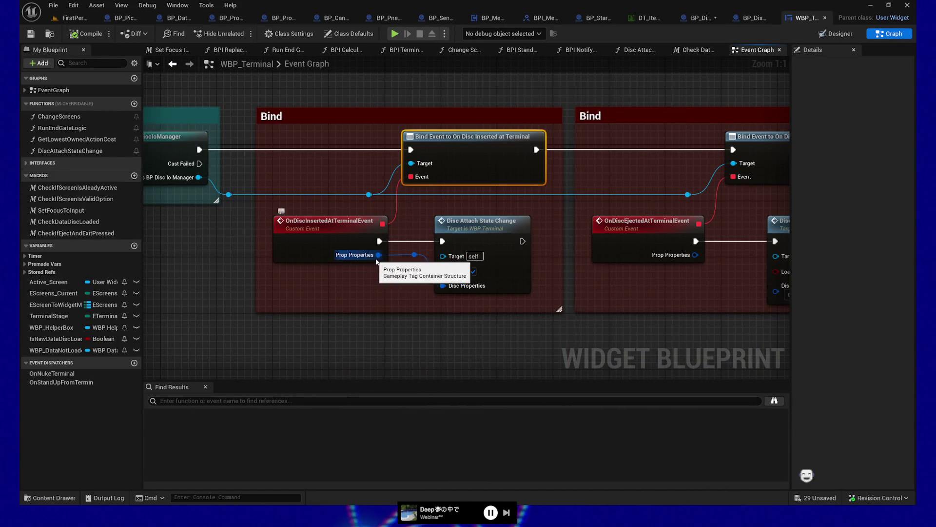
double_click(488, 223)
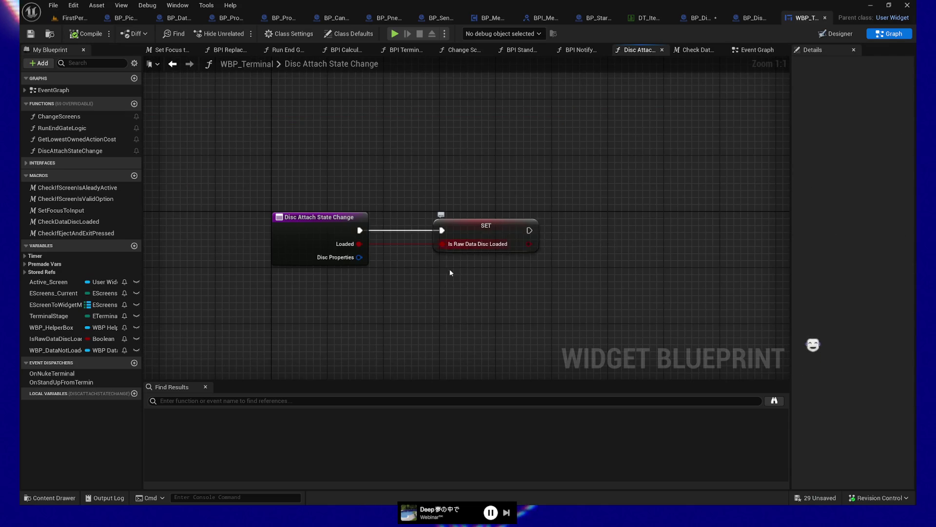
- Marquee-select both nodes of the function, including the Set Is Raw Data Disc Loaded node
left_click_drag(250, 173, 595, 309)
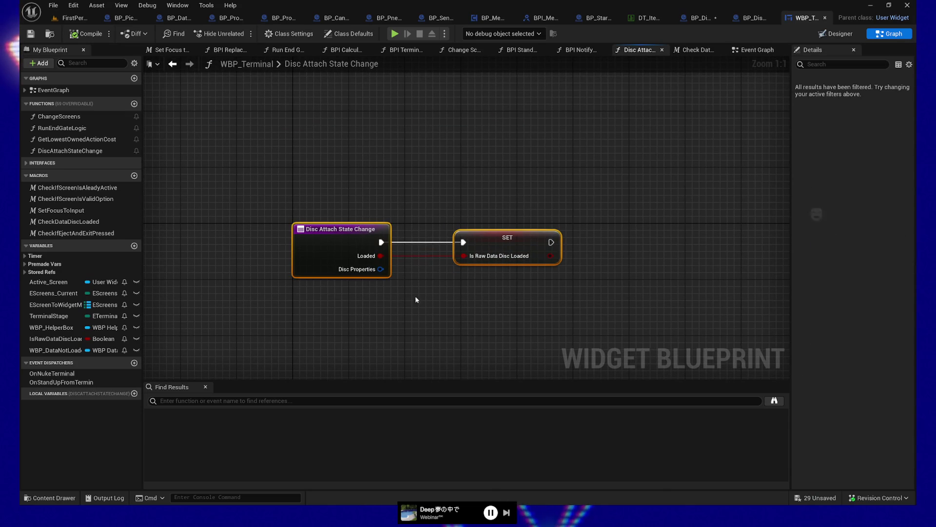
left_click_drag(241, 161, 655, 301)
left_click_drag(295, 216, 190, 175)
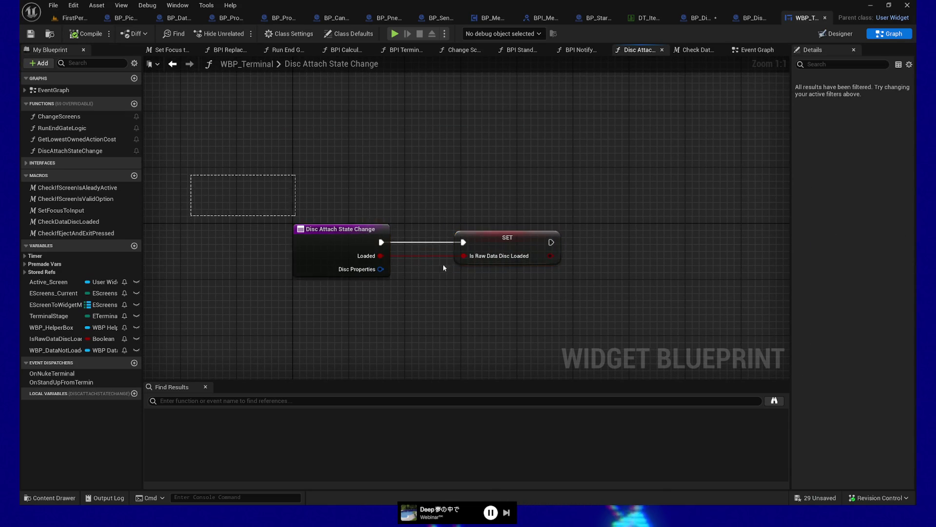
left_click_drag(443, 265, 549, 288)
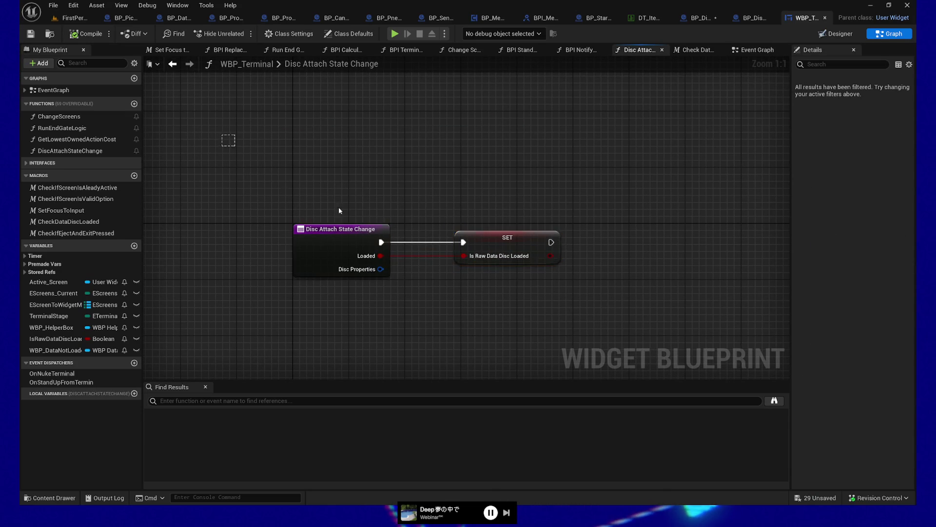
left_click_drag(229, 140, 644, 340)
mouse_move(236, 132)
left_mouse_down()
mouse_move(633, 326)
mouse_move(633, 336)
mouse_move(609, 331)
left_mouse_up()
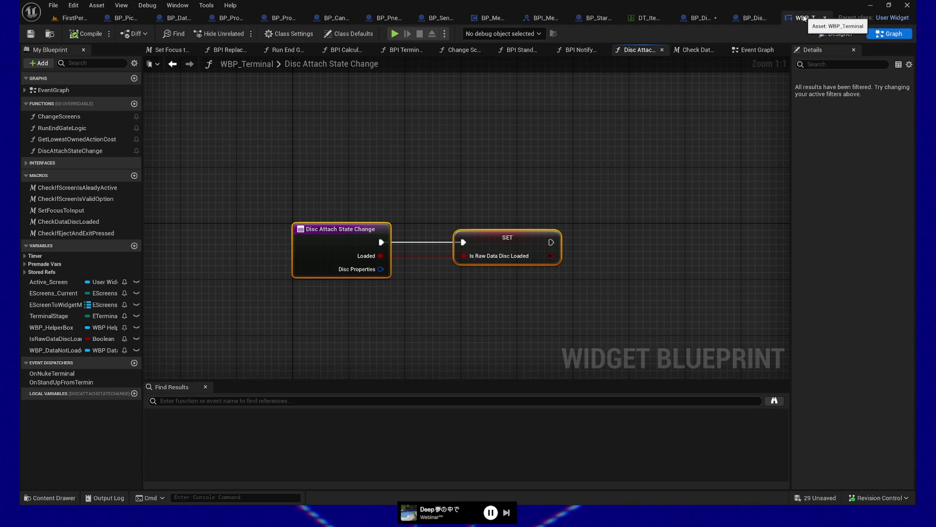